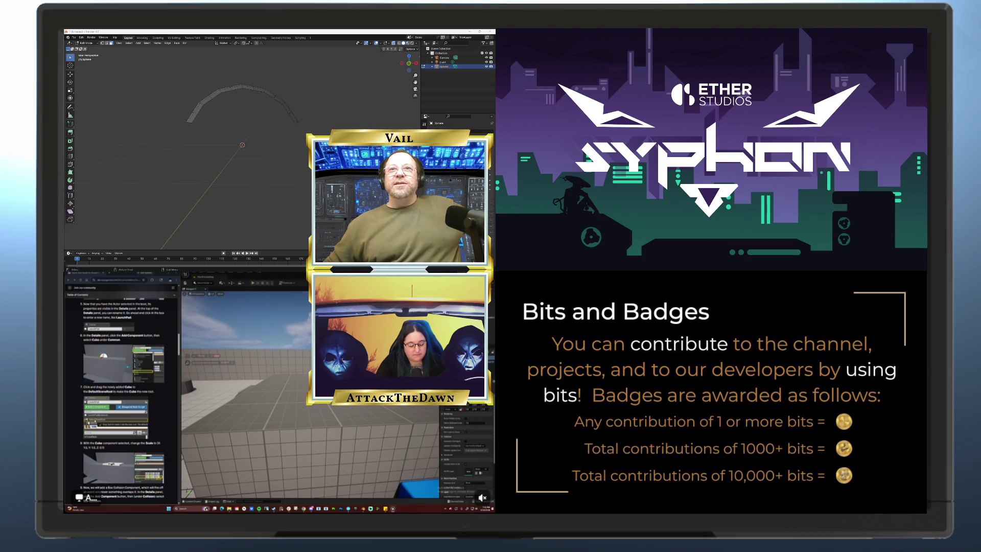
- Minimize the Unity window to reveal the desktop and bring up a fresh browser tab
left_click(466, 32)
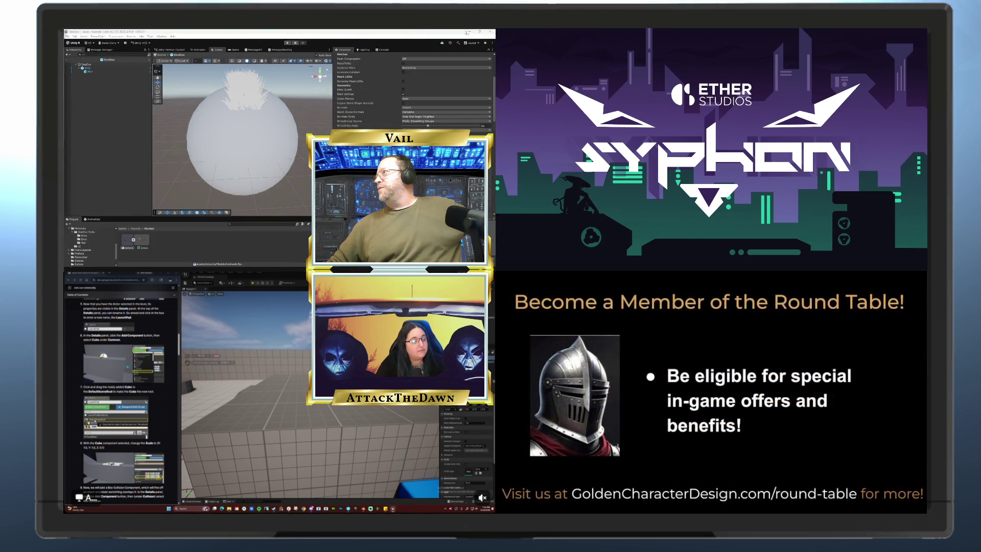
left_click(467, 32)
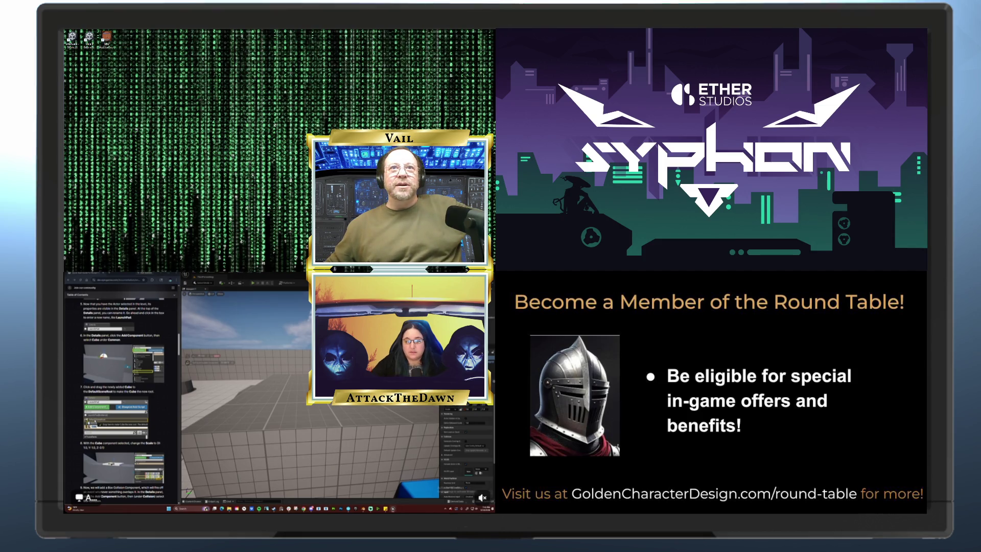
mouse_move(136, 264)
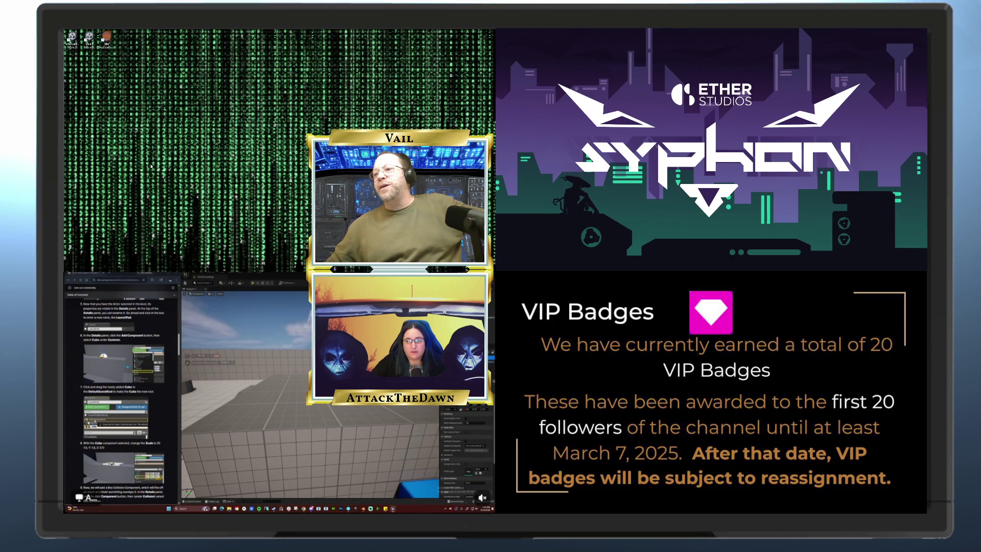
mouse_move(98, 267)
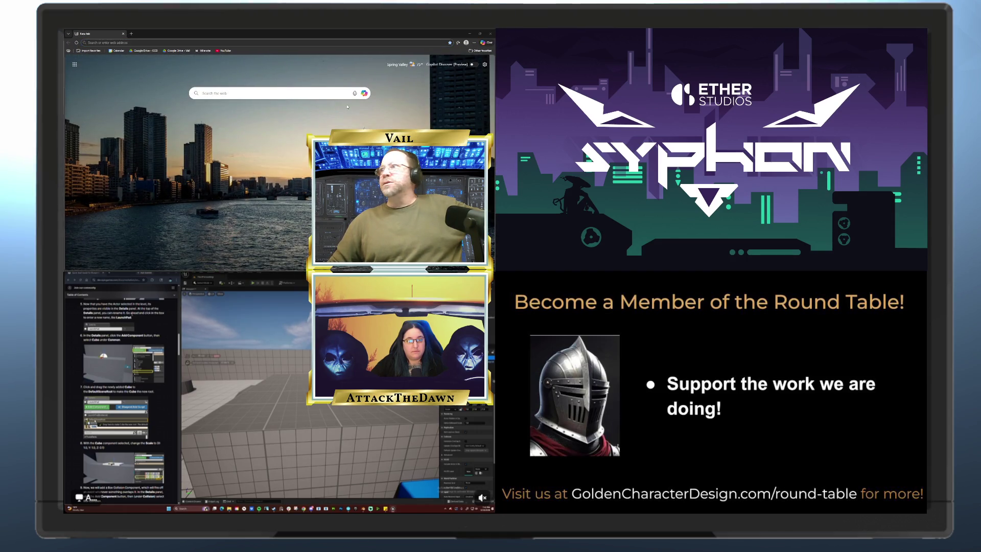
- Open the Golden Character Design website from the browser's favorites list
left_click(458, 43)
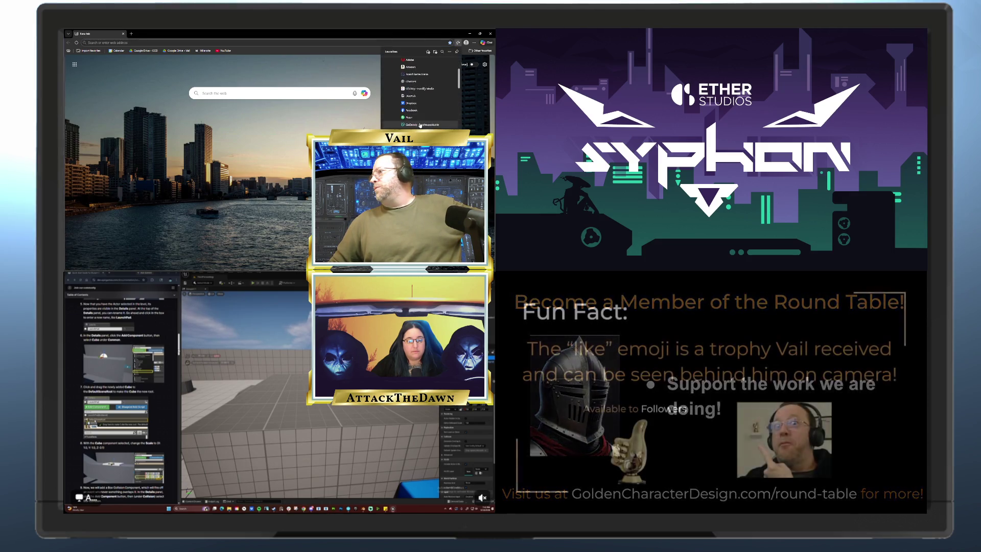
scroll(419, 125, "down", 5)
scroll(420, 91, "down", 3)
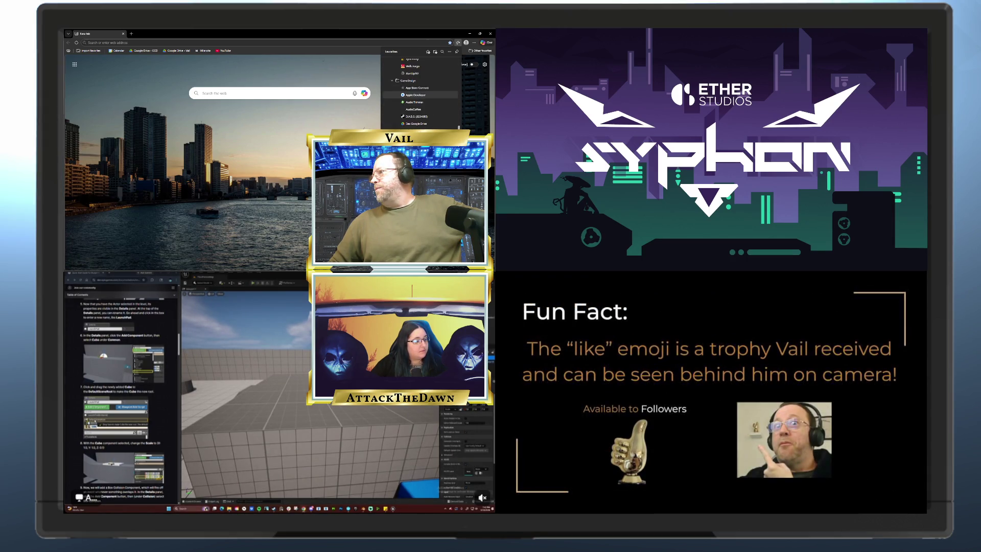
left_click(414, 92)
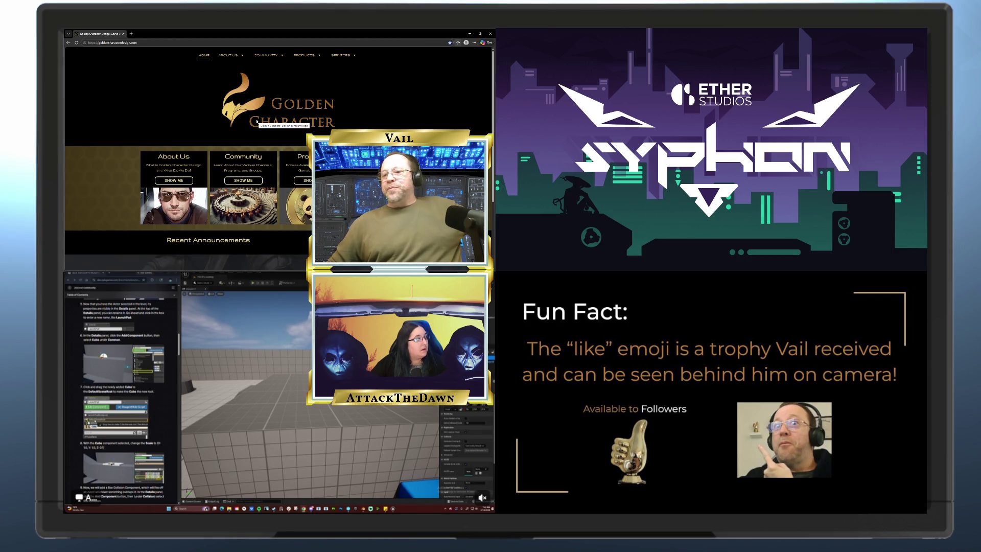
- Go to Community > Golden Spotlight, open the past guests page, and scroll down to the Get in touch form
mouse_move(271, 57)
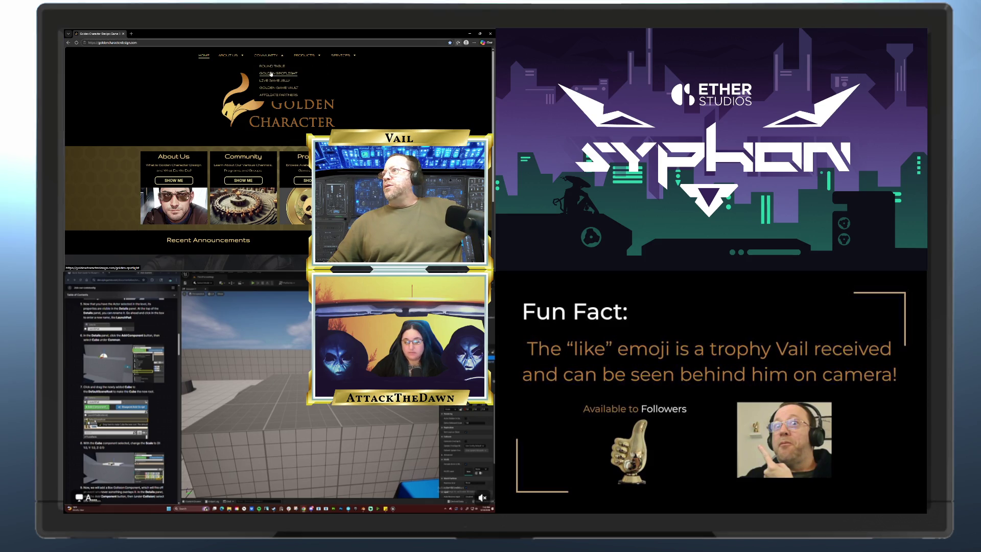
left_click(271, 73)
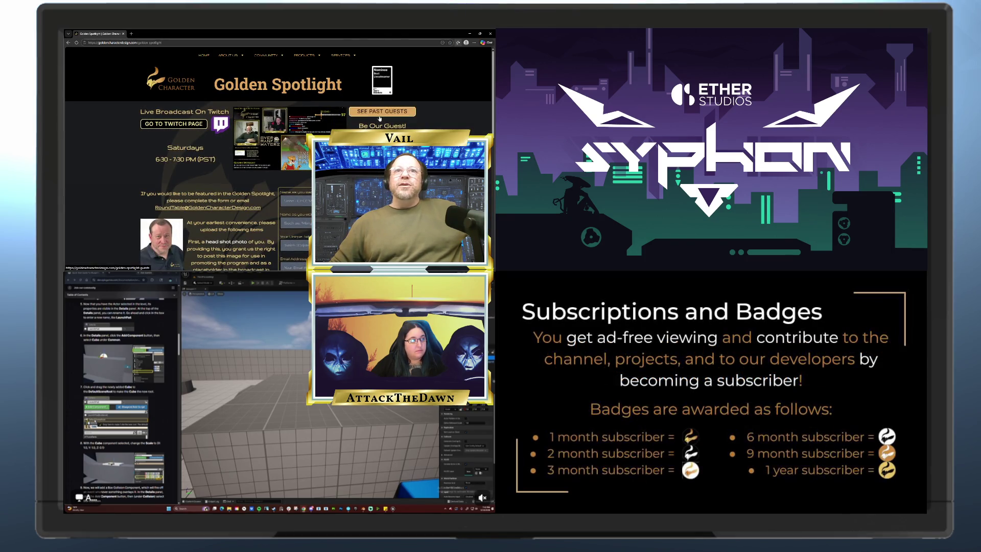
left_click(379, 116)
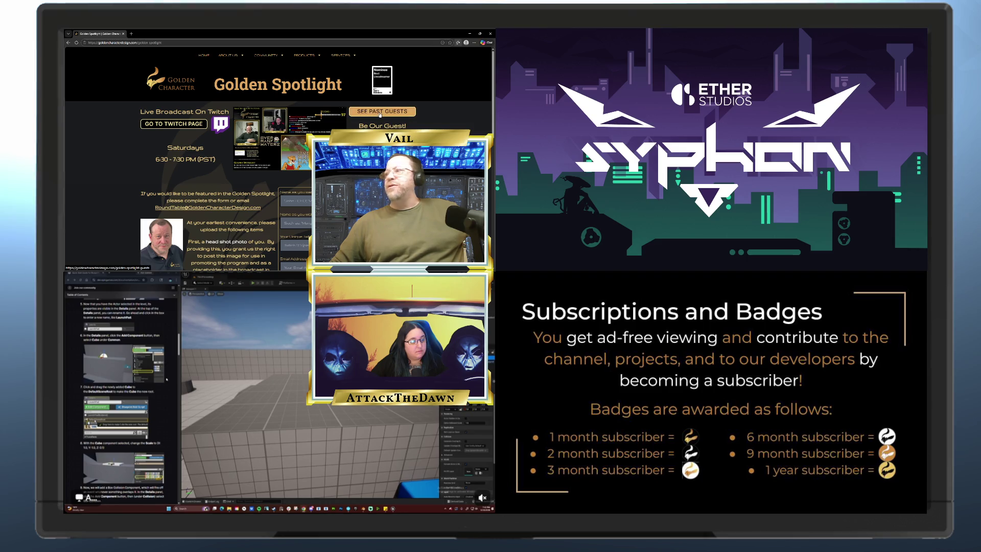
left_click(380, 117)
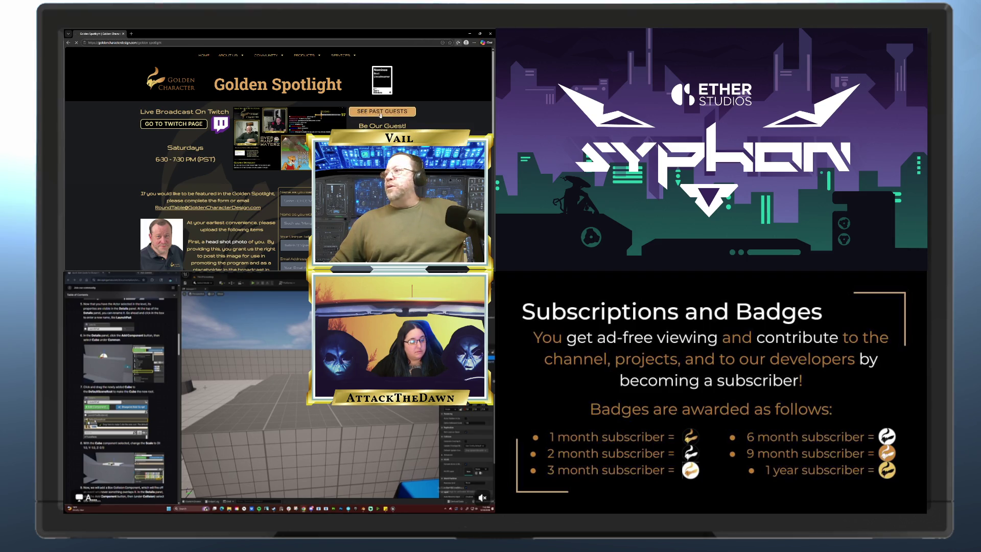
scroll(357, 115, "down", 5)
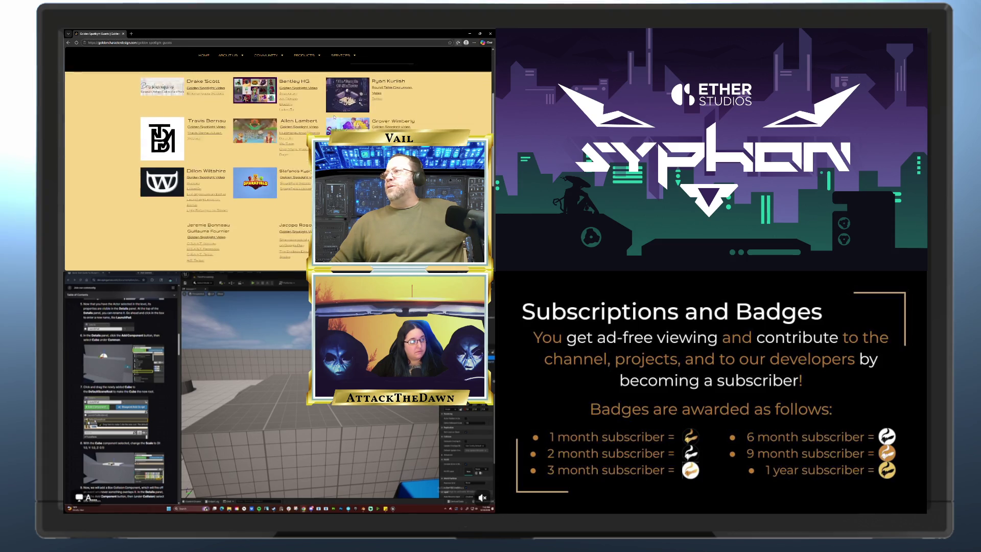
scroll(334, 117, "down", 3)
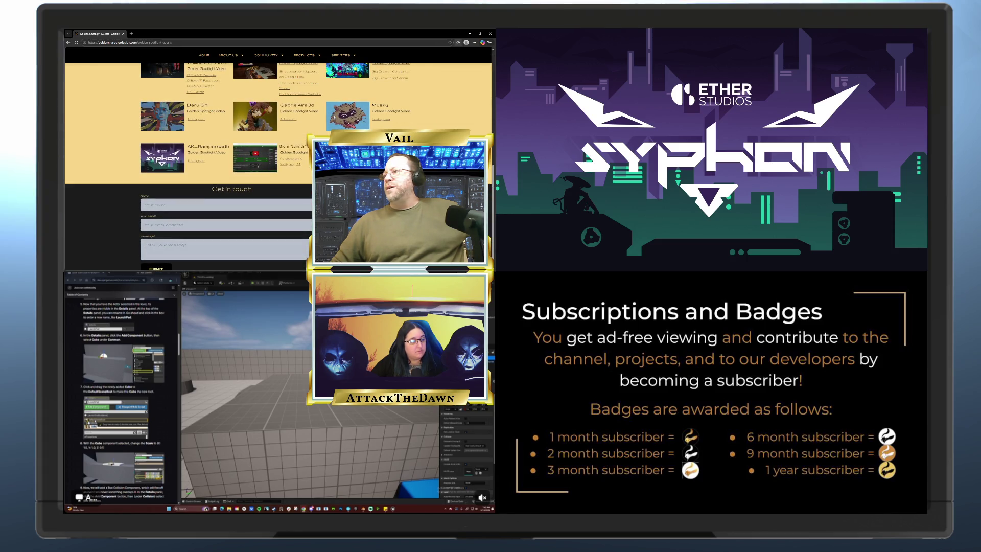
scroll(324, 117, "down", 2)
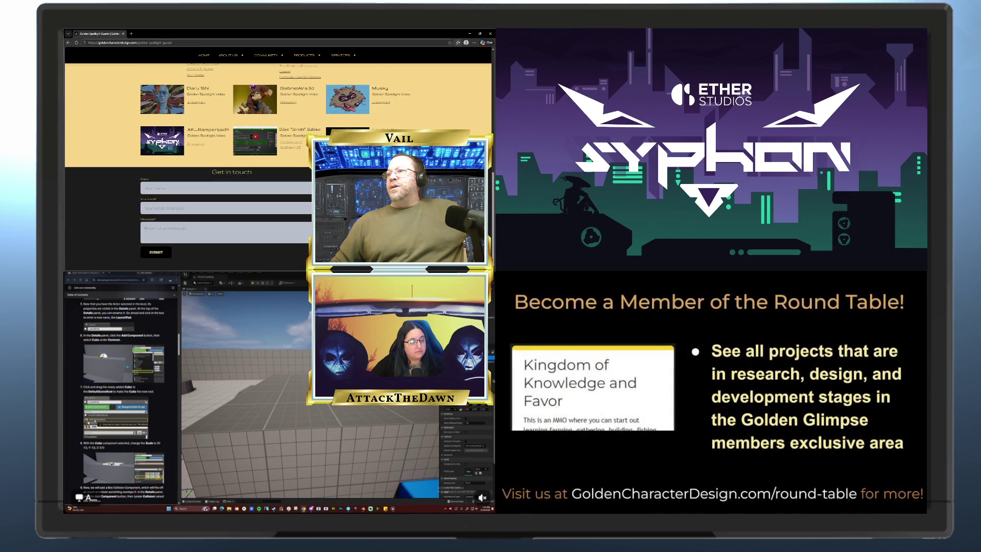
- Open the guest's ether.games.za Instagram profile in a new tab and browse its posts
left_click(197, 145)
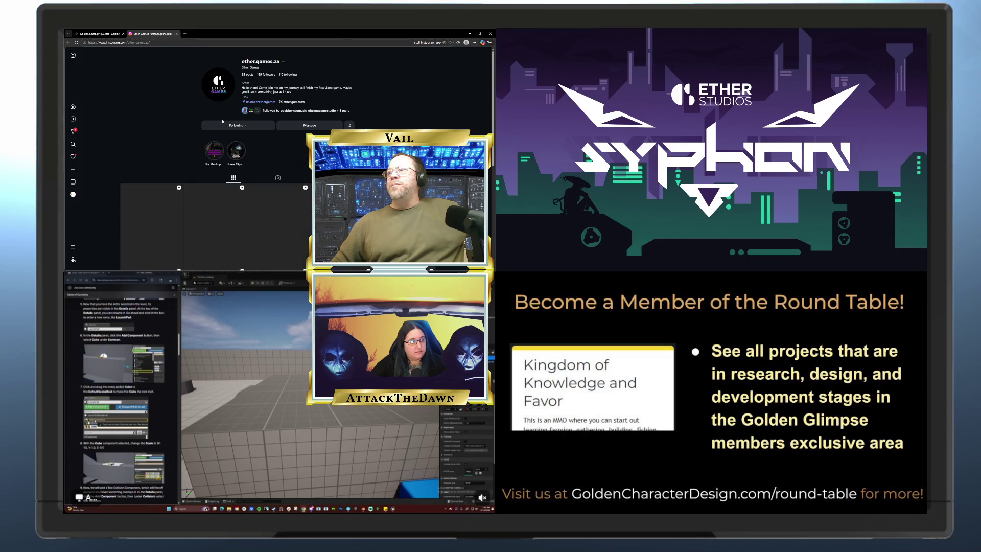
scroll(347, 103, "down", 1)
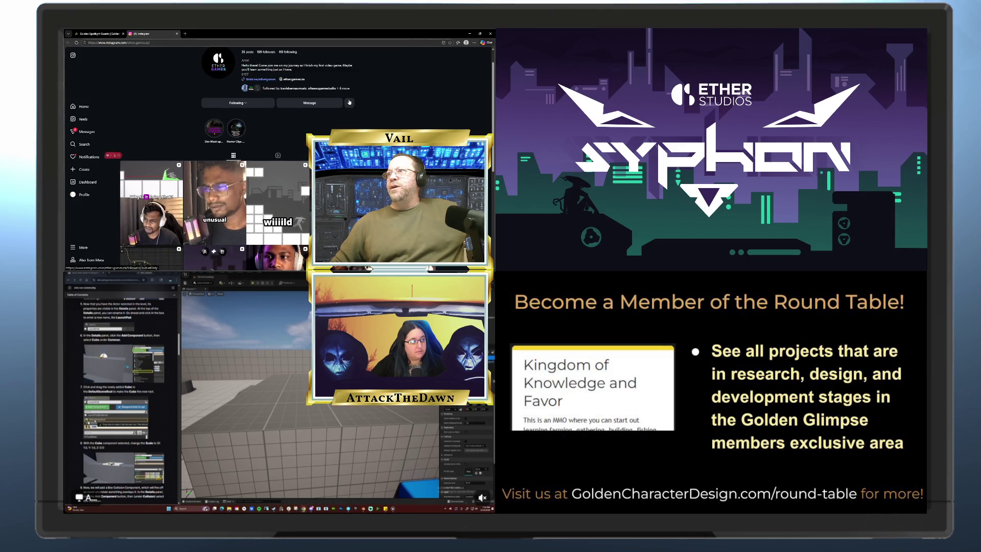
scroll(349, 102, "down", 3)
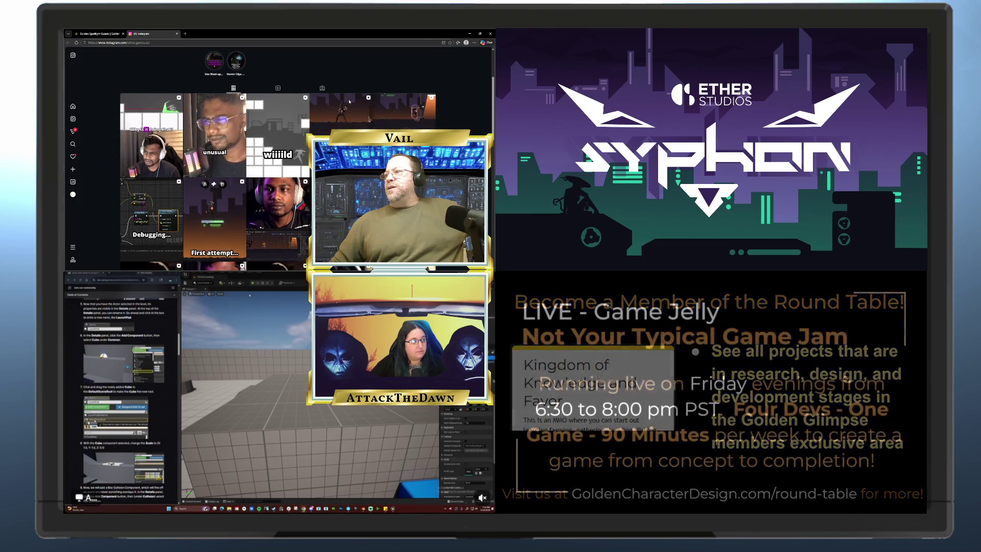
scroll(349, 102, "down", 1)
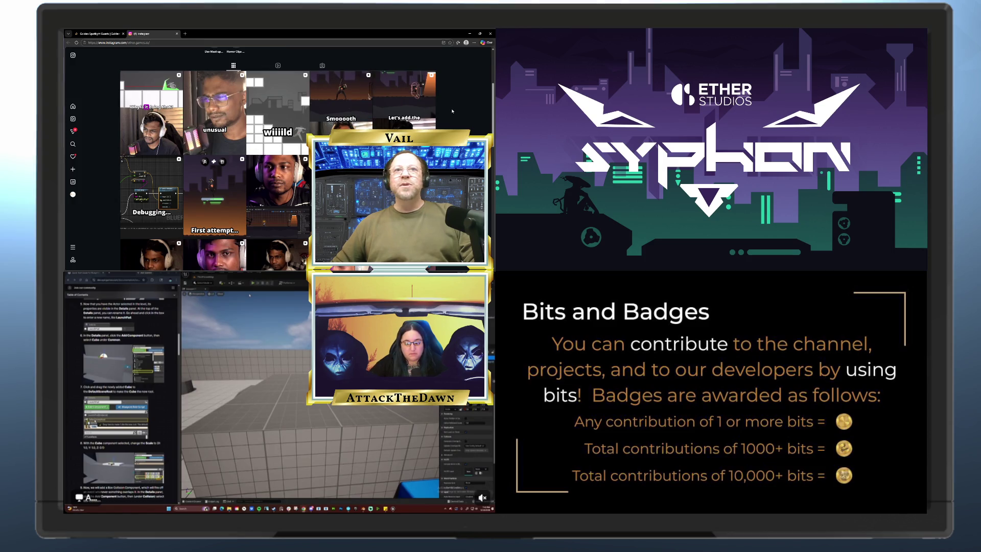
scroll(452, 110, "down", 3)
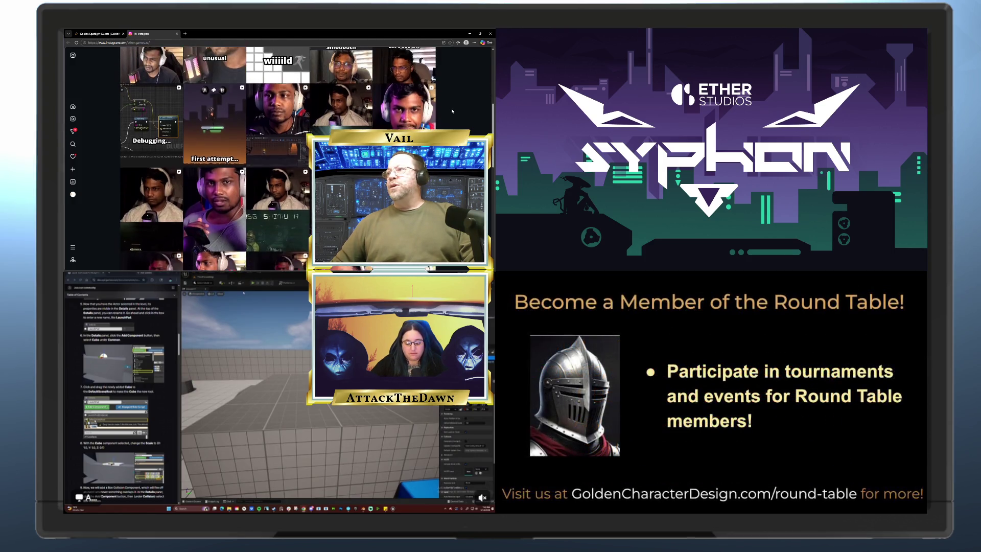
scroll(452, 111, "down", 10)
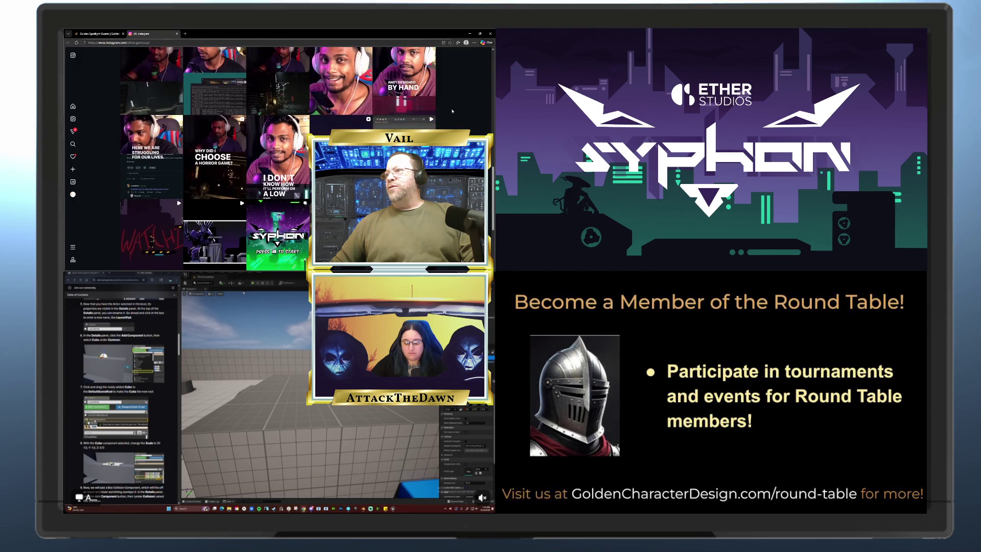
scroll(452, 111, "down", 5)
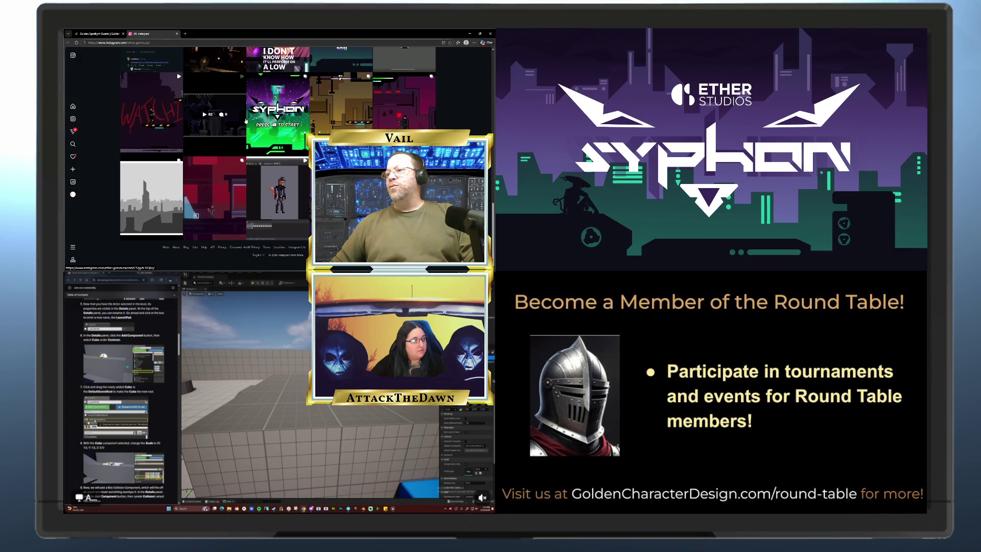
- Return to the profile bio and open the Ether Games link-in-bio page
scroll(246, 121, "up", 5)
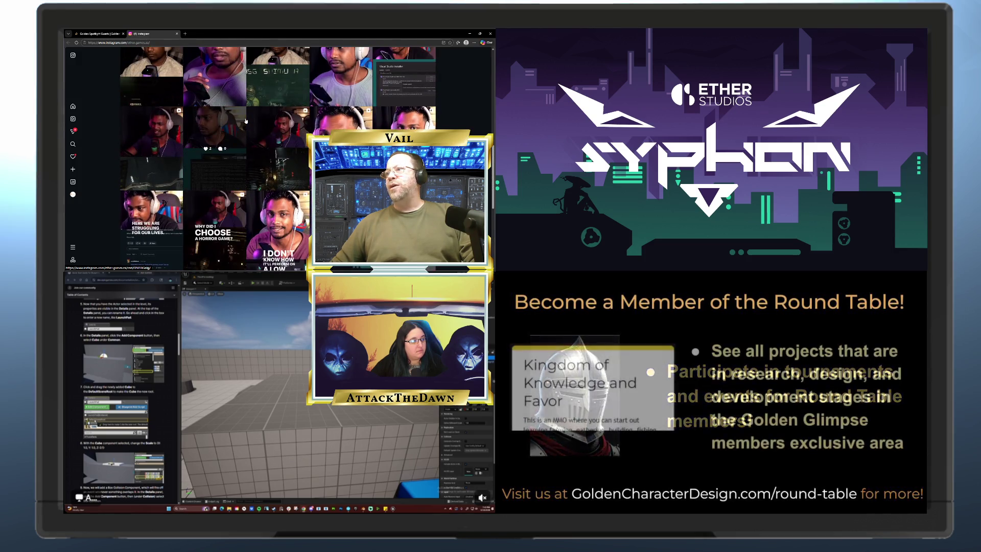
scroll(245, 121, "up", 5)
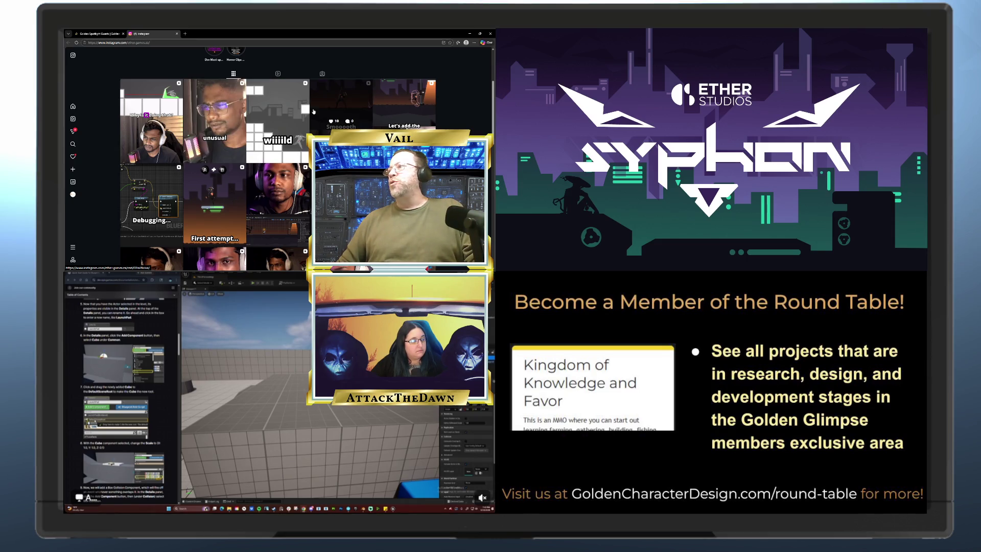
scroll(472, 107, "down", 2)
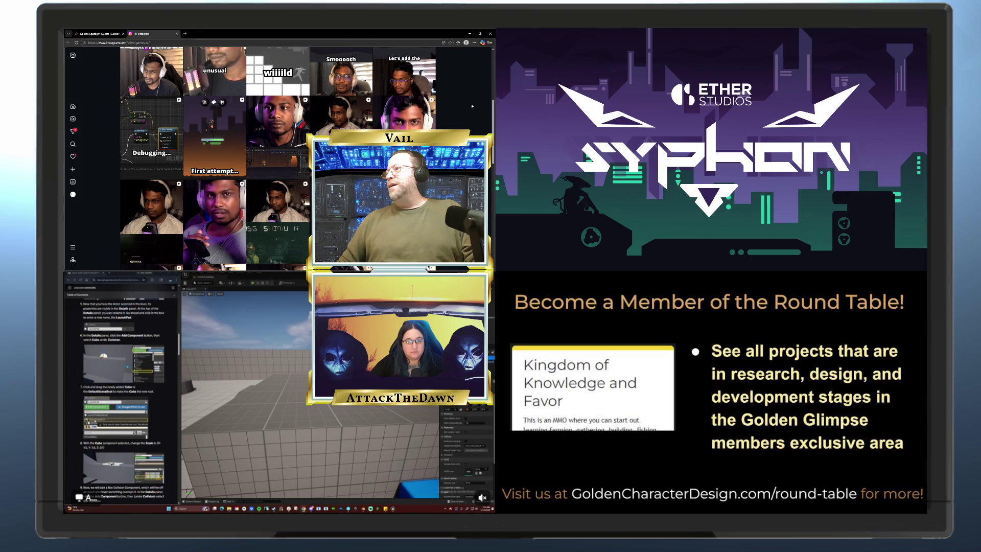
scroll(472, 106, "down", 2)
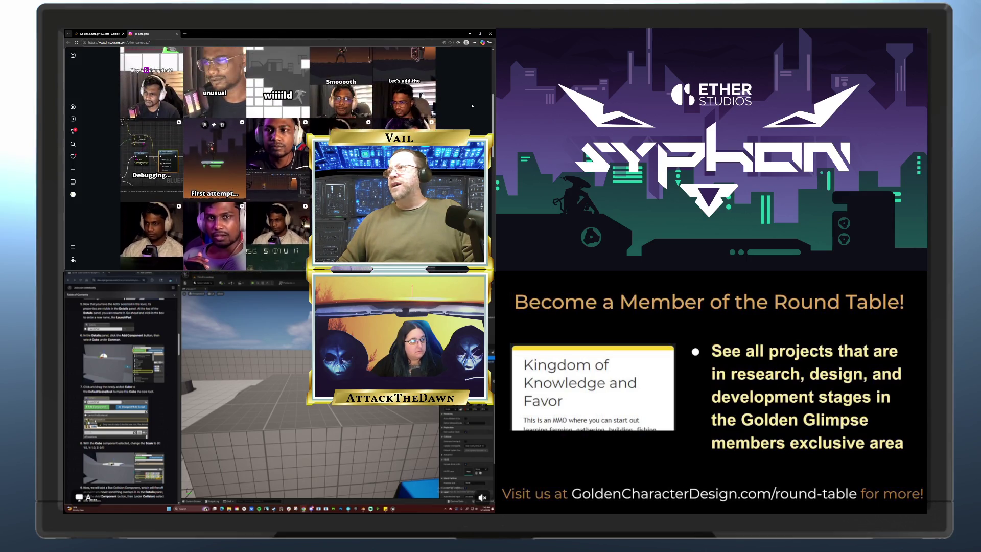
scroll(347, 59, "up", 5)
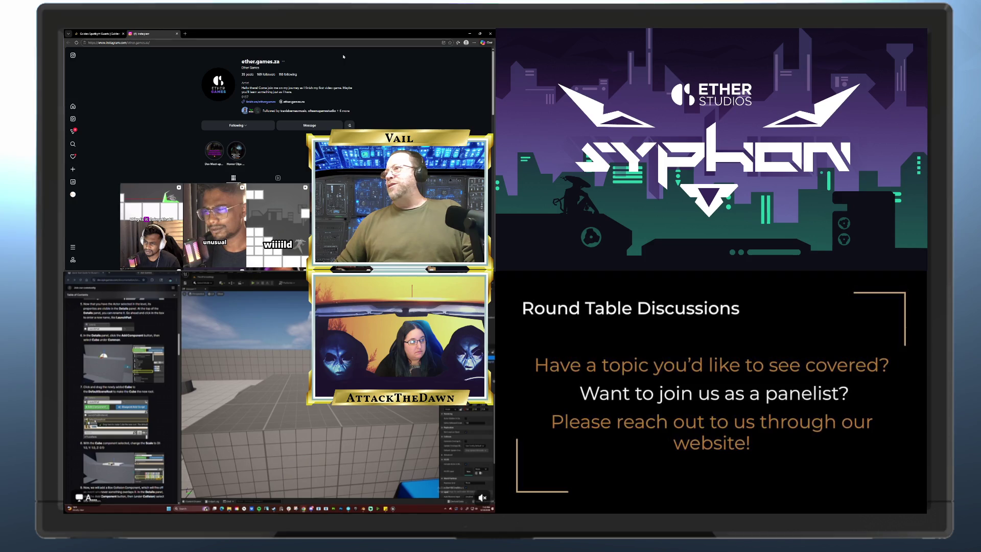
left_click(266, 105)
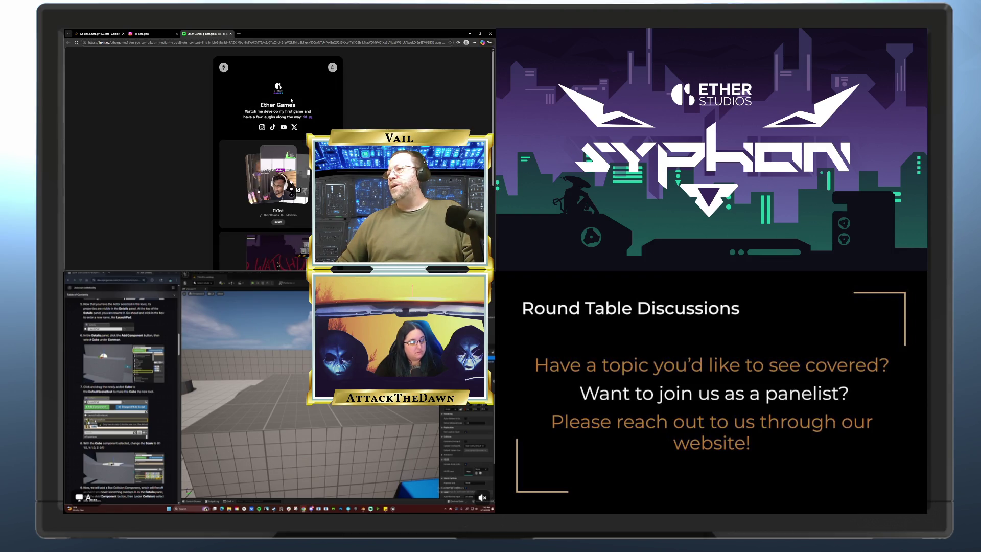
- Scroll the Ether Games Linktree page to review its TikTok, Instagram, YouTube and X links
scroll(290, 100, "down", 1)
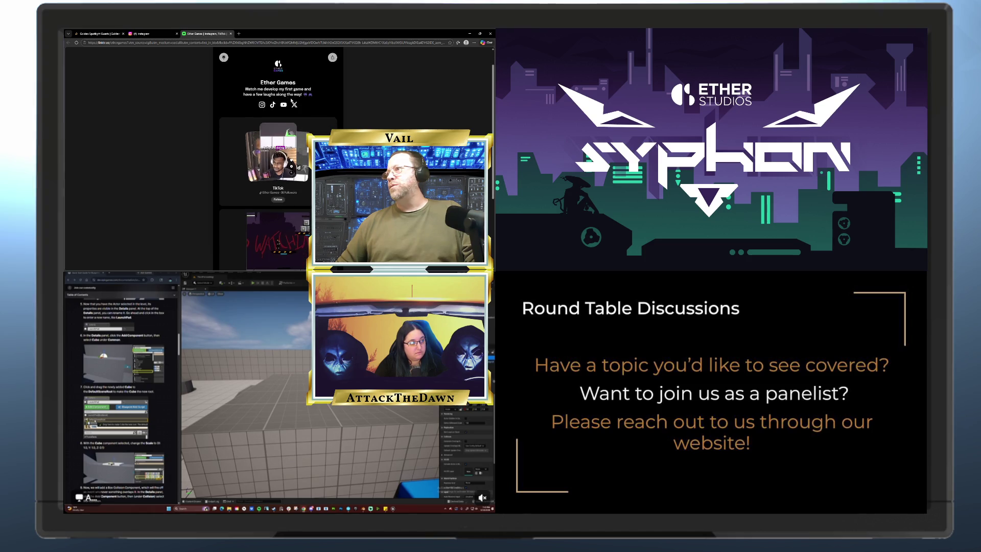
scroll(290, 100, "down", 5)
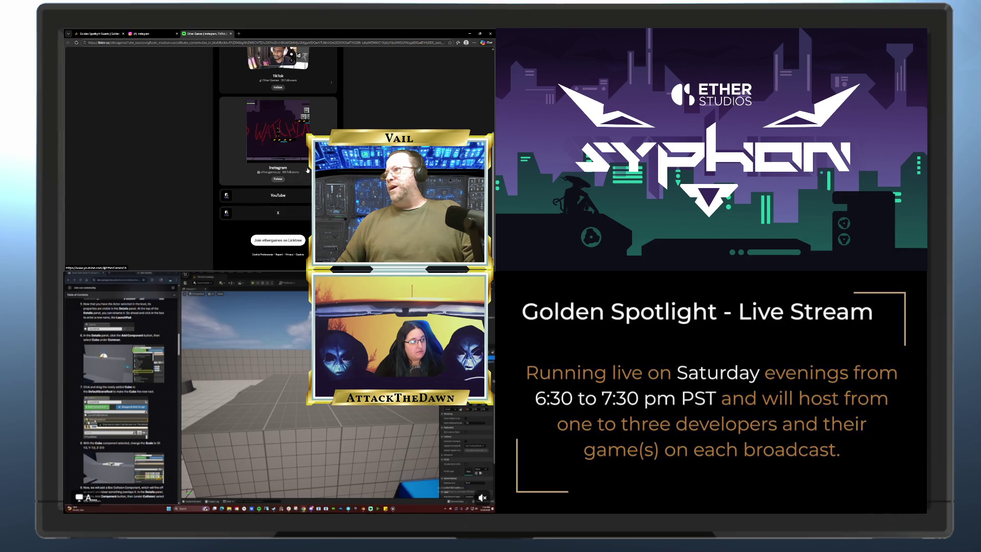
scroll(306, 173, "up", 1)
scroll(307, 169, "up", 5)
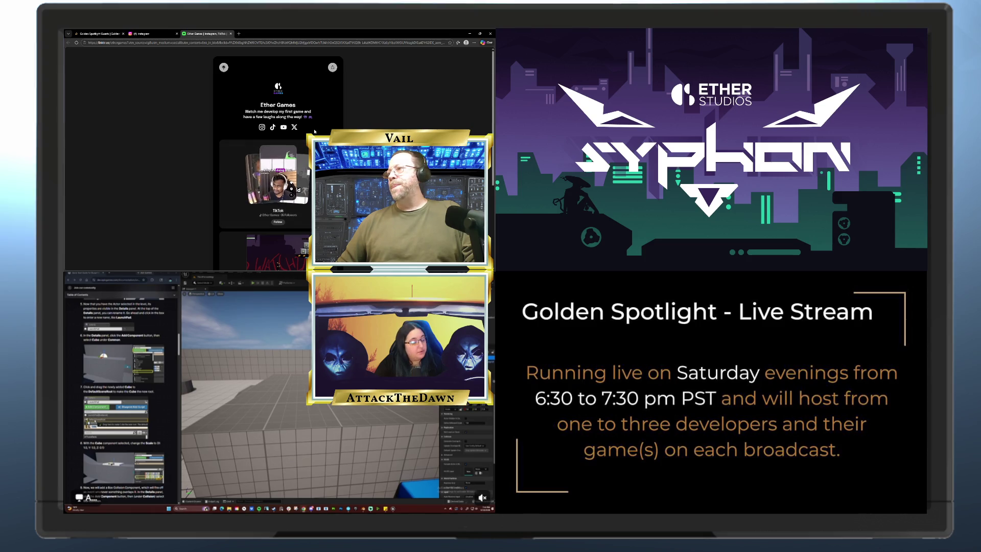
scroll(314, 132, "down", 5)
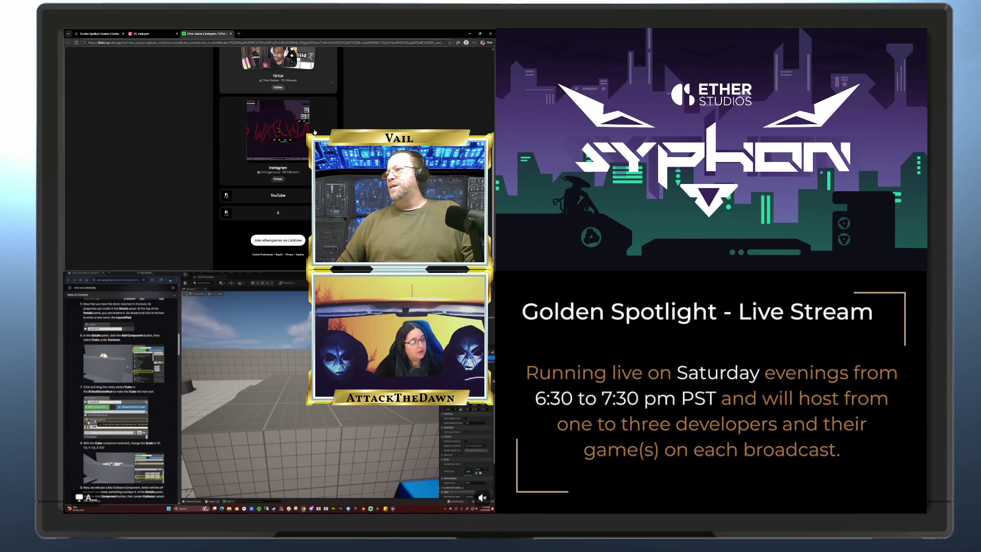
- Open the Ether Games YouTube channel, subscribe, and browse its Shorts, Videos and playlist sections
left_click(275, 197)
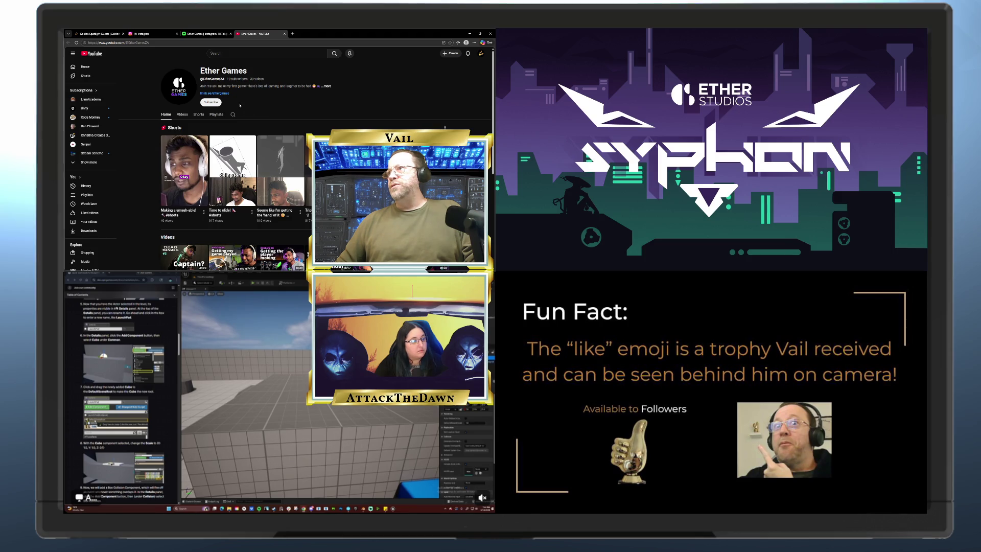
left_click(210, 102)
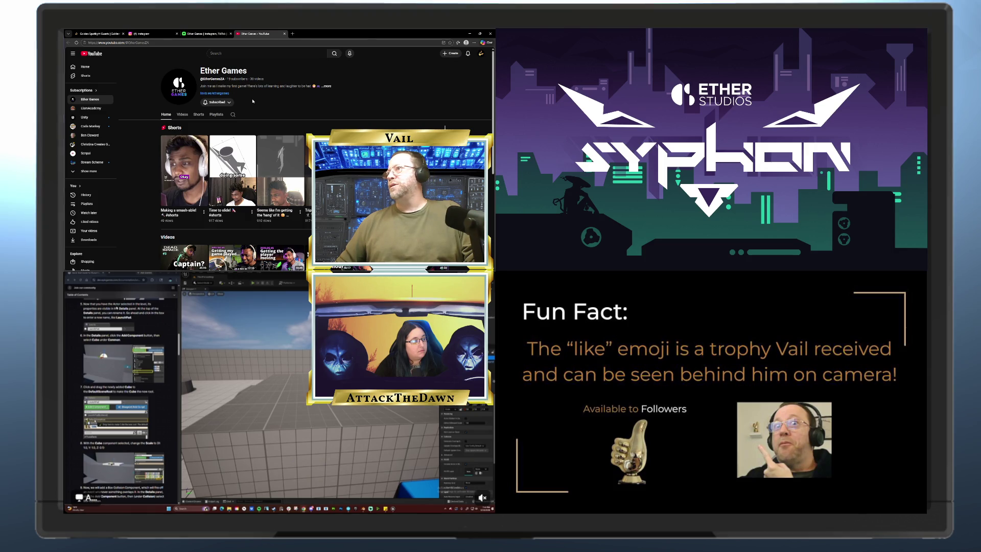
scroll(252, 102, "down", 2)
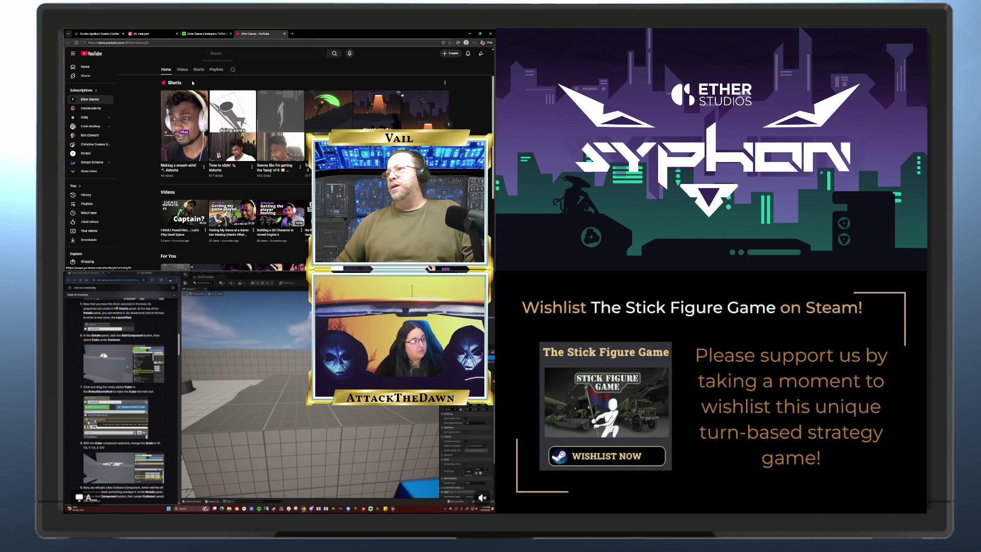
scroll(192, 83, "down", 1)
scroll(231, 100, "down", 1)
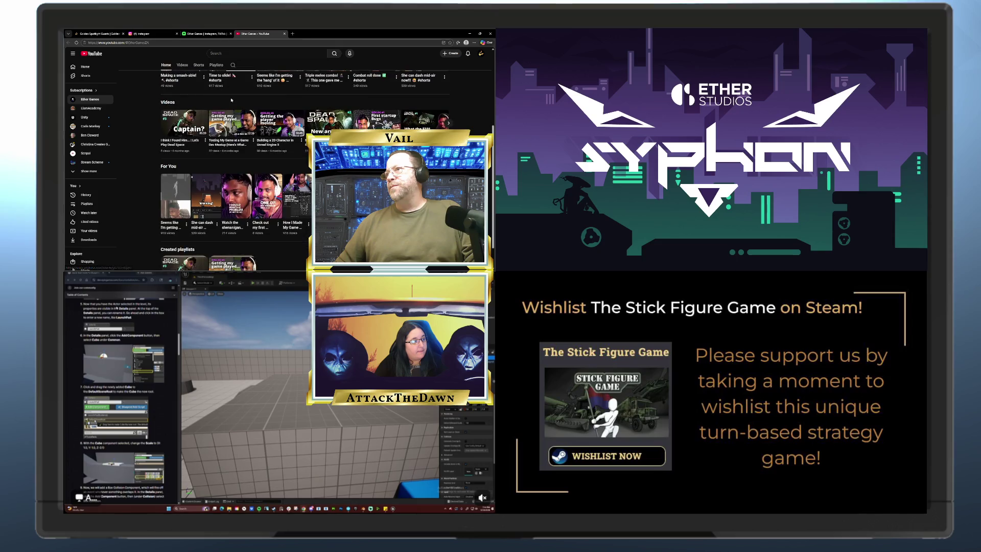
scroll(231, 100, "down", 1)
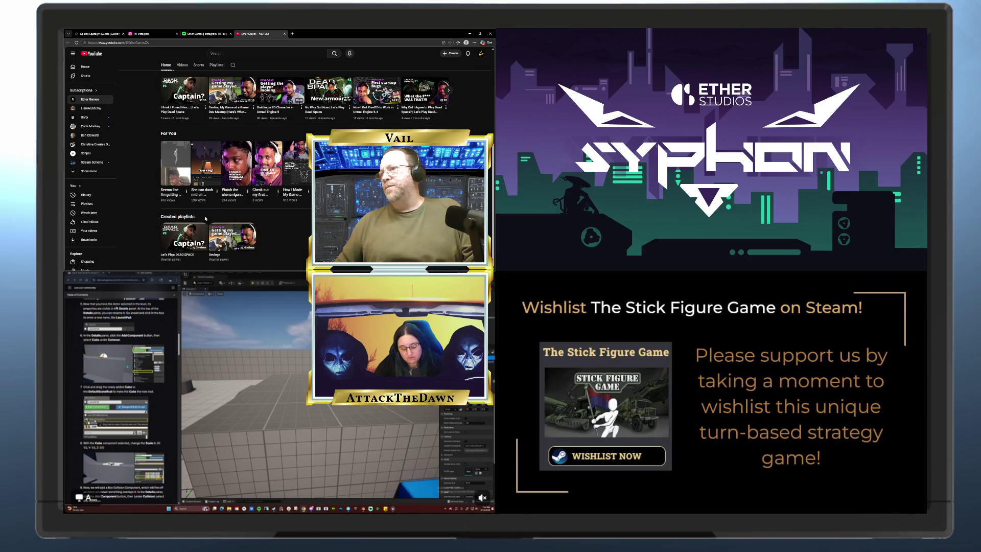
scroll(276, 224, "up", 5)
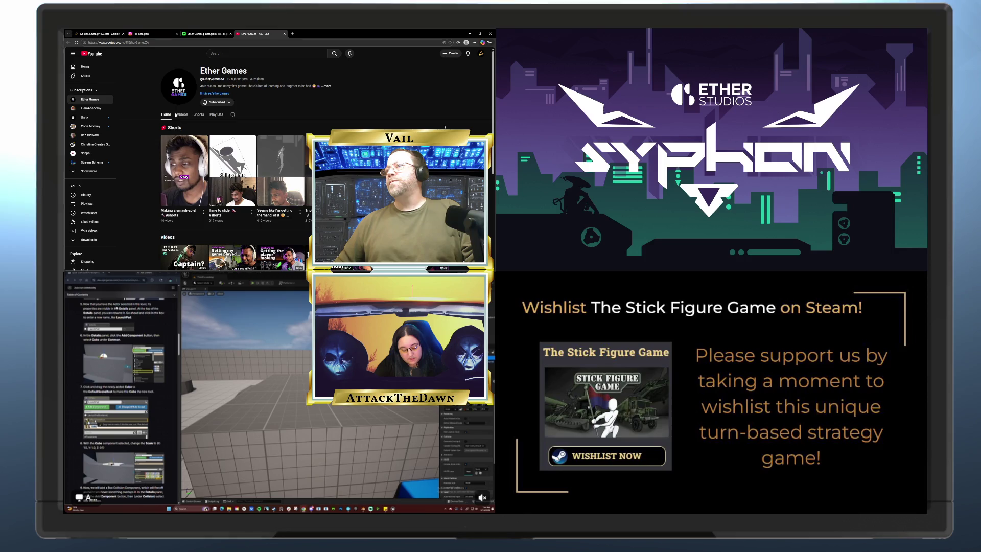
- Browse the channel's uploaded videos, such as the Dead Space episodes, then switch to Shorts
left_click(182, 117)
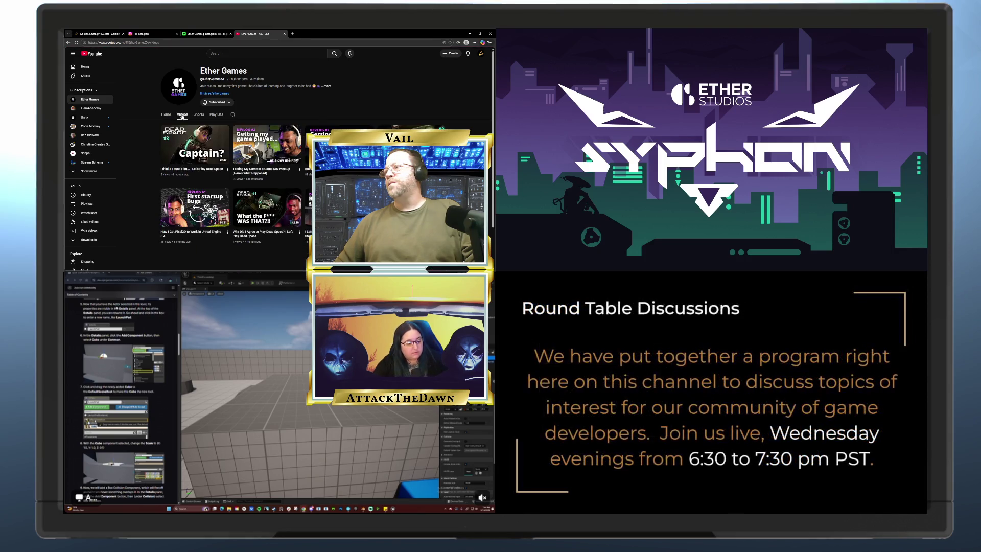
scroll(200, 118, "down", 2)
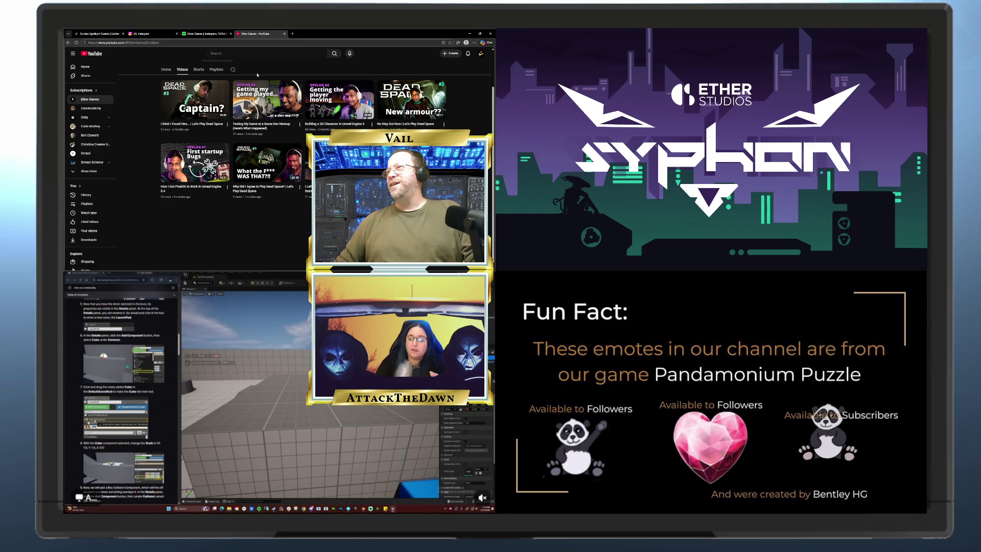
scroll(234, 85, "up", 1)
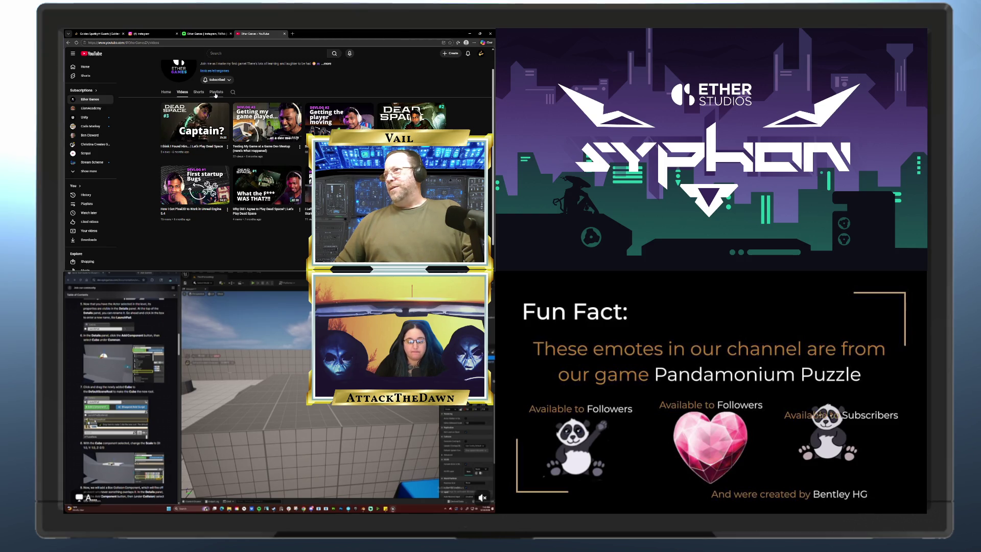
left_click(199, 92)
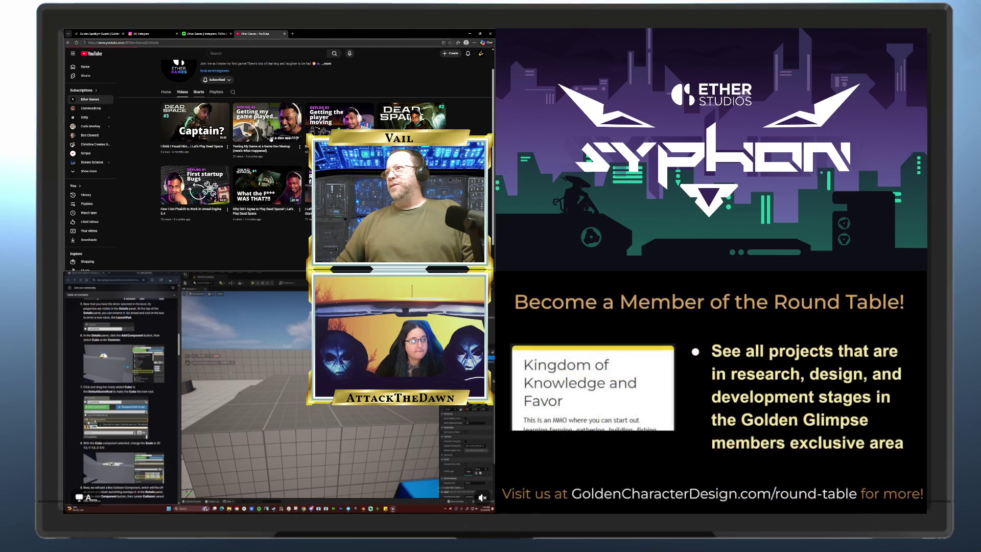
- Scroll through the Shorts grid, including clips like 'Time to slide!' and 'Triple melee combo!'
scroll(264, 129, "down", 1)
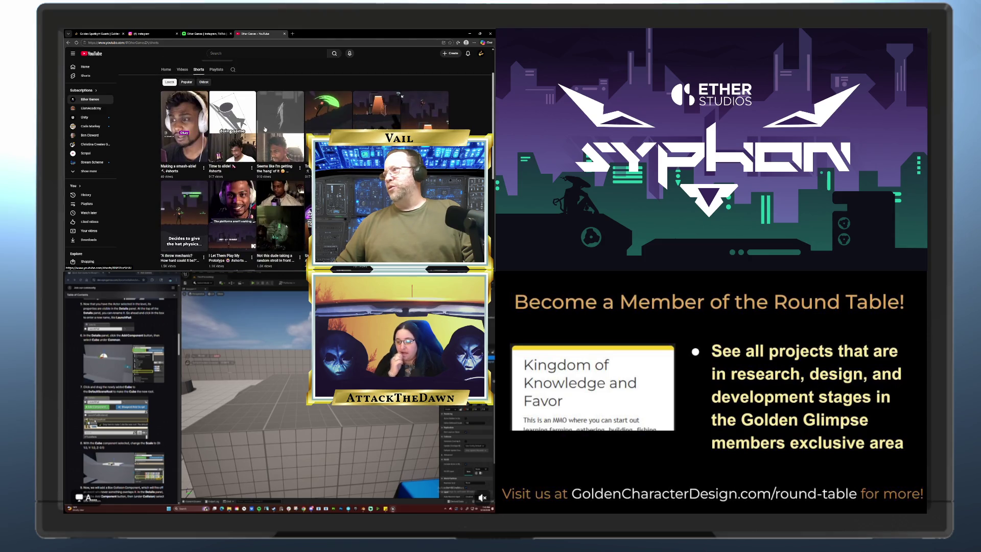
scroll(265, 129, "down", 2)
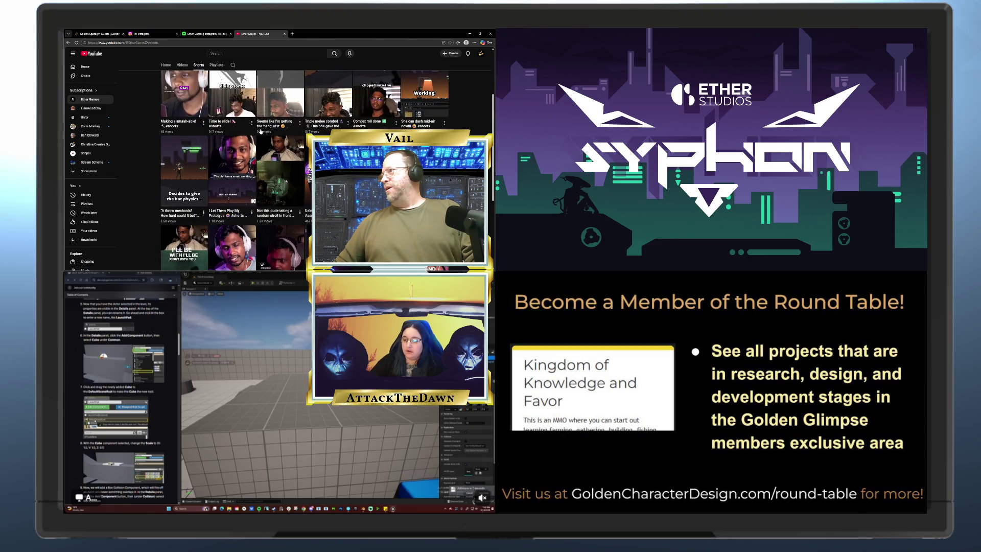
scroll(261, 132, "down", 2)
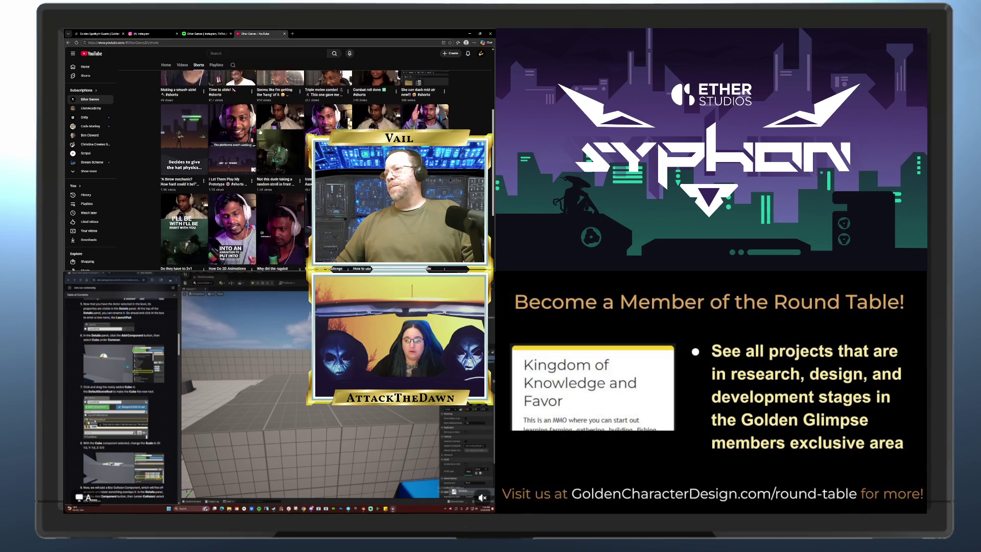
scroll(261, 132, "down", 2)
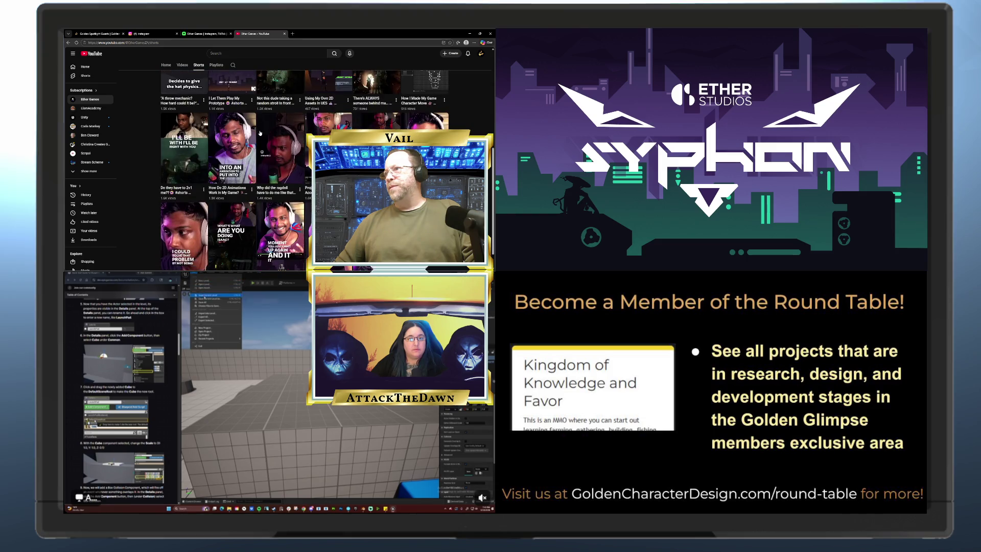
scroll(261, 133, "down", 2)
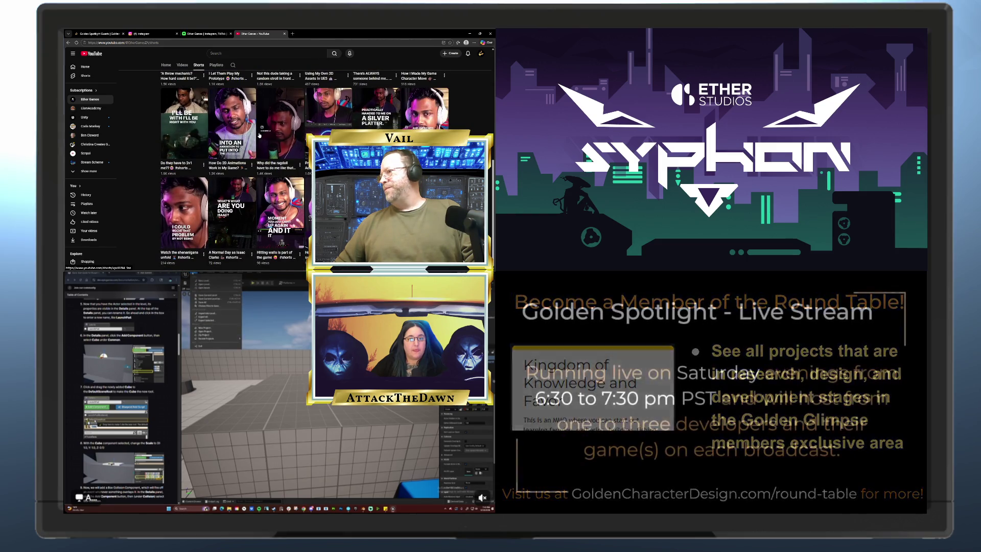
scroll(260, 134, "up", 2)
scroll(259, 136, "up", 8)
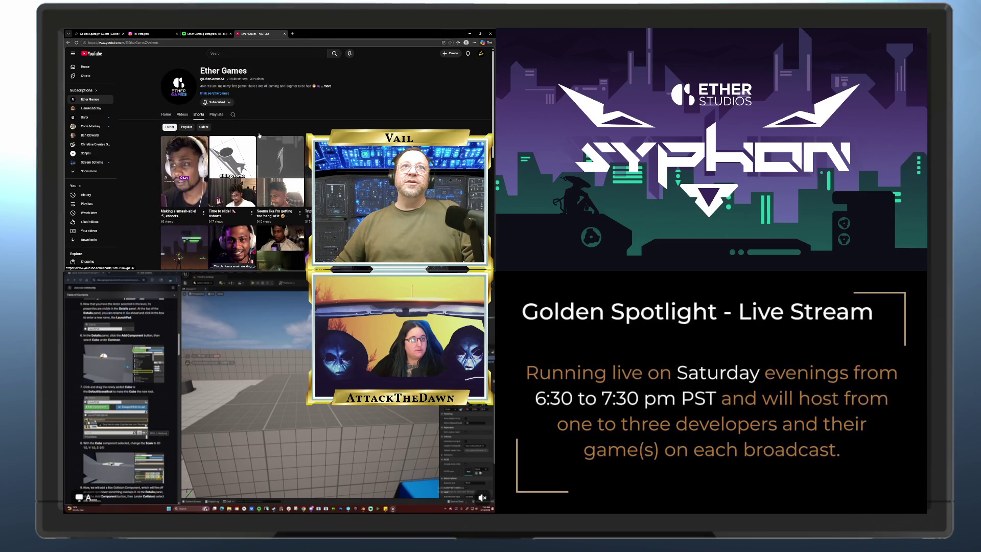
scroll(259, 135, "down", 2)
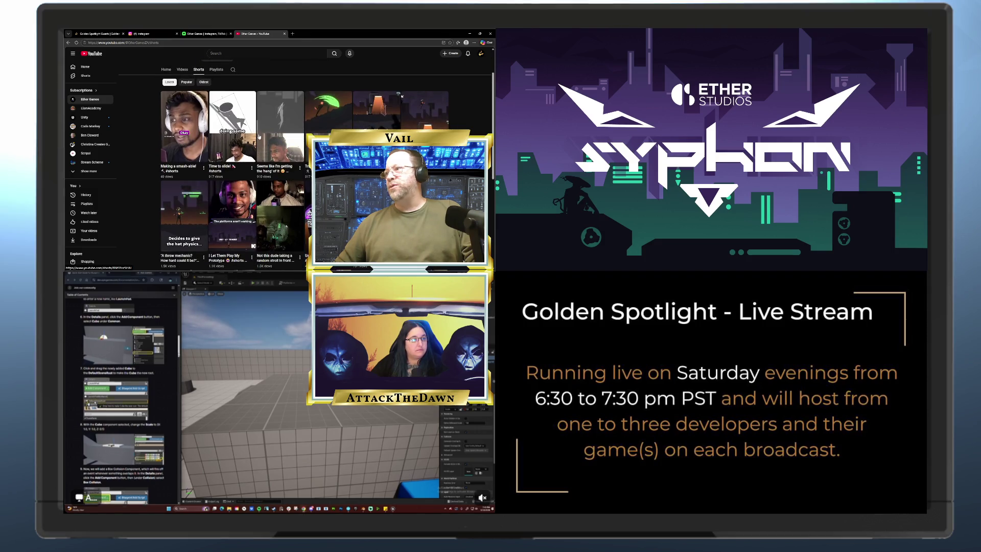
scroll(259, 137, "down", 1)
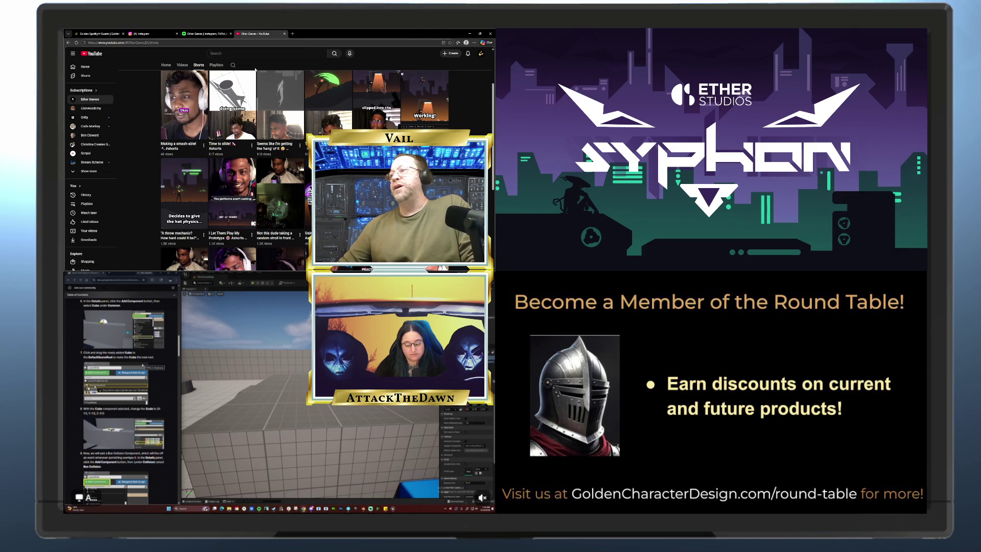
right_click(143, 211)
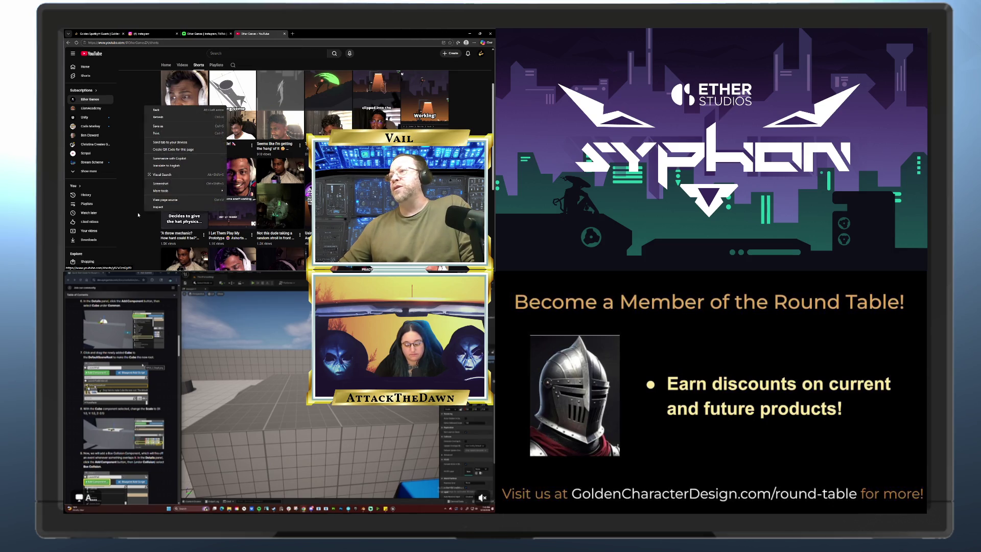
left_click(289, 64)
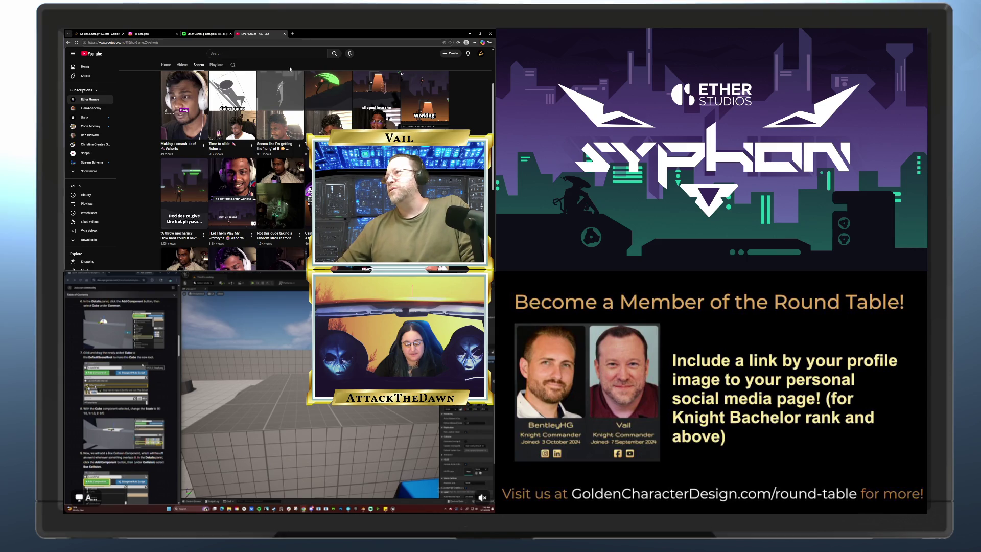
scroll(286, 71, "down", 3)
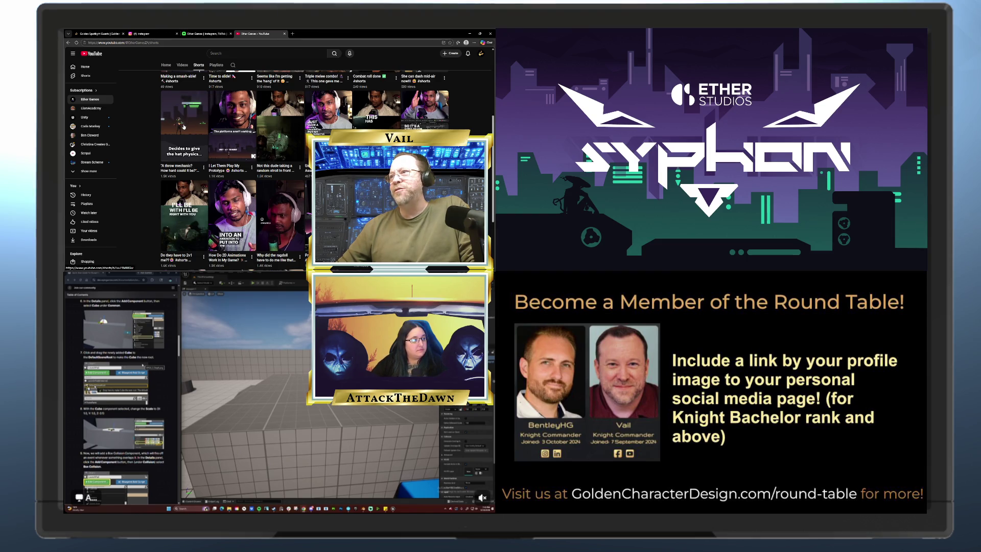
- Open the AIR DASH short, rewind it to the start, play it through, and pause it
left_click(183, 127)
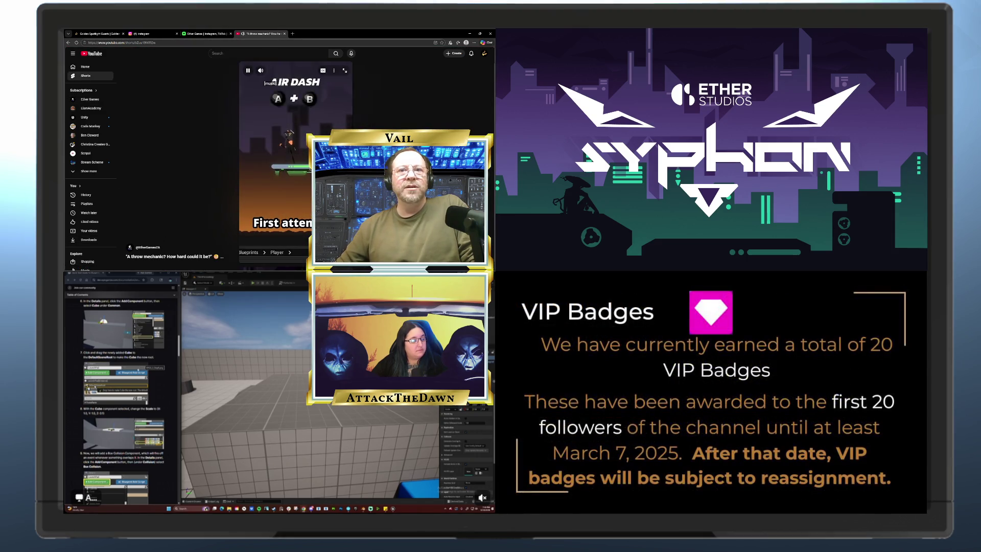
key("space")
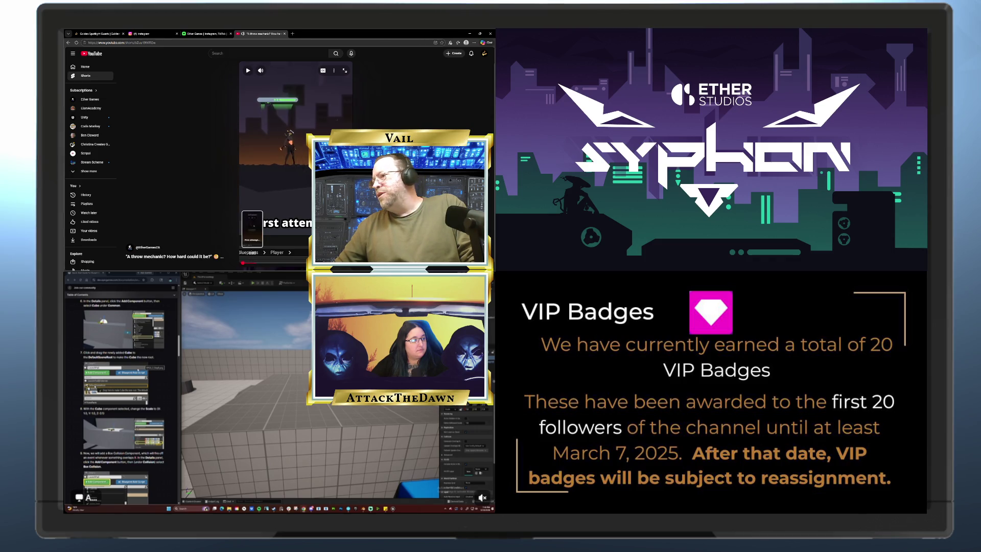
left_click(241, 263)
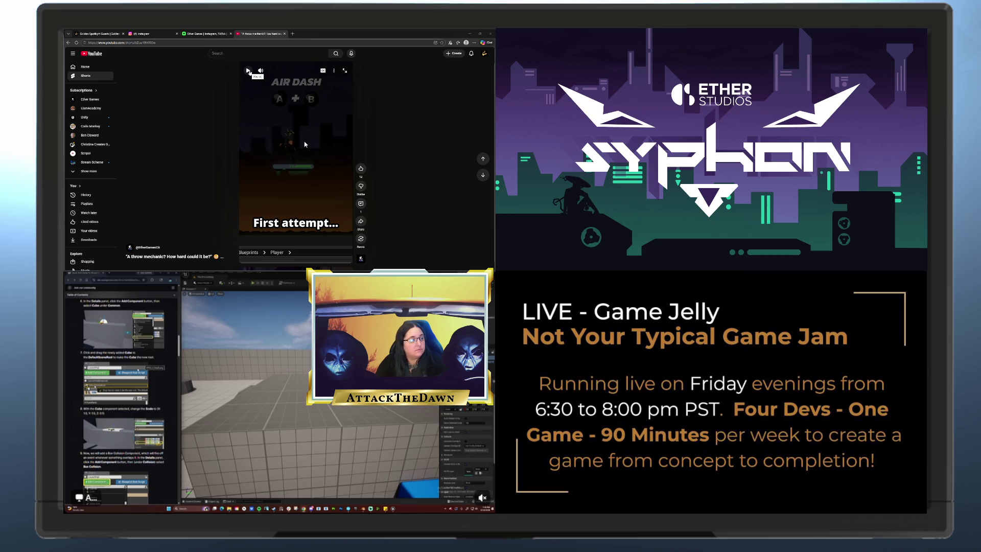
left_click(248, 71)
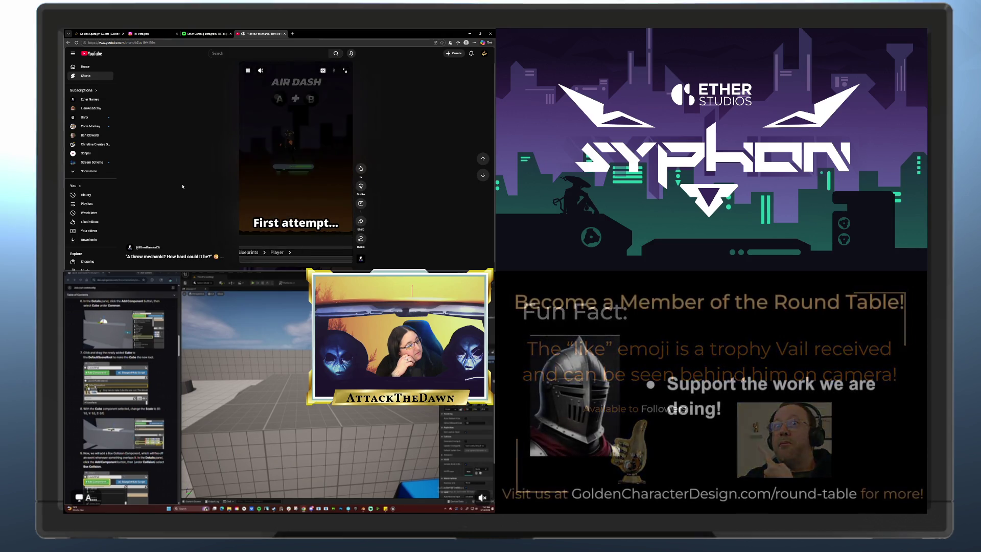
left_click(293, 121)
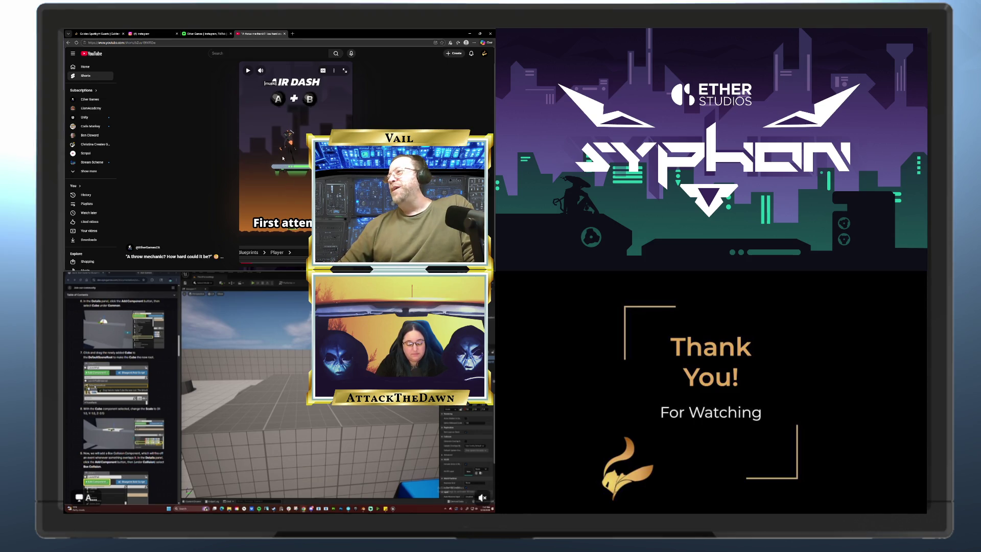
scroll(286, 123, "down", 1)
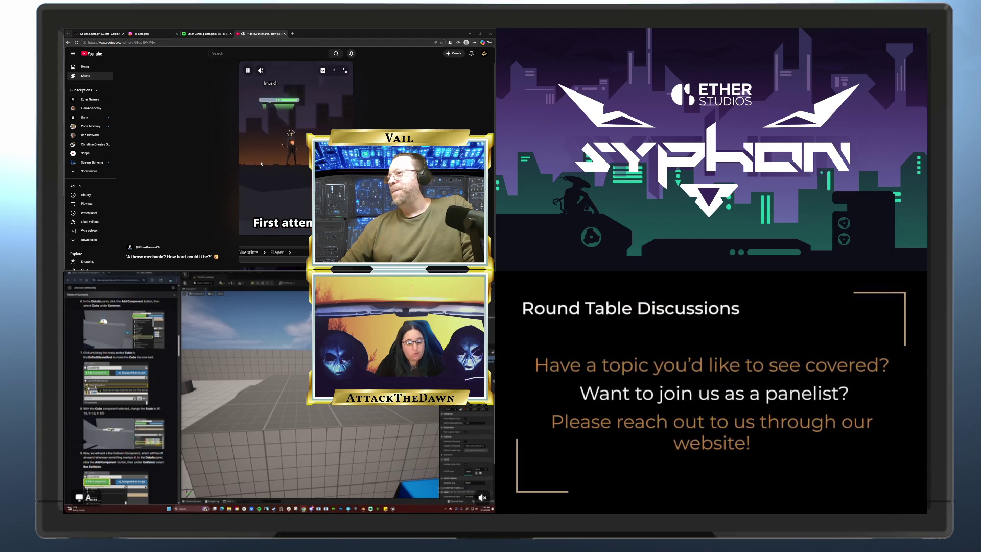
left_click(247, 117)
scroll(220, 123, "down", 1)
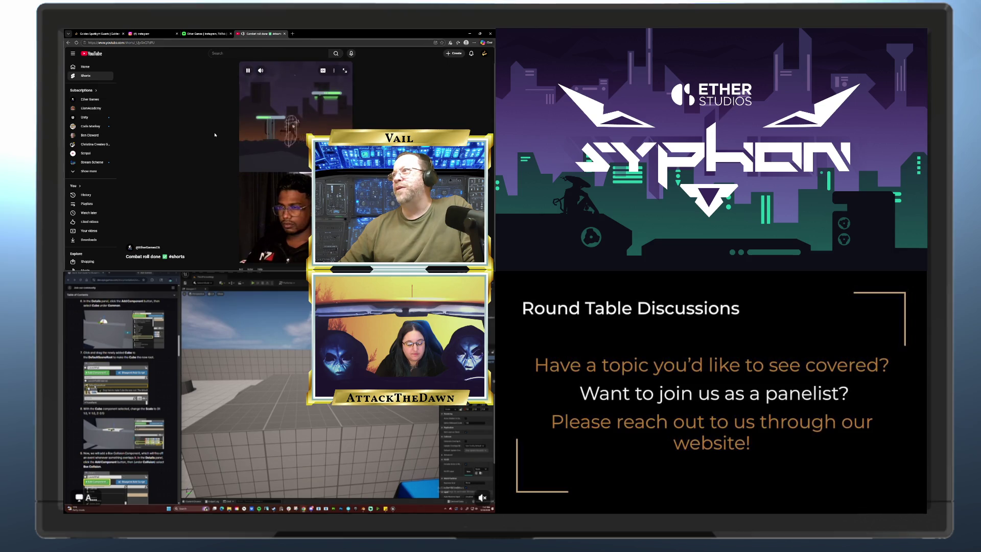
- Skim the next short, then close the YouTube Shorts and Linktree tabs
scroll(218, 117, "down", 1)
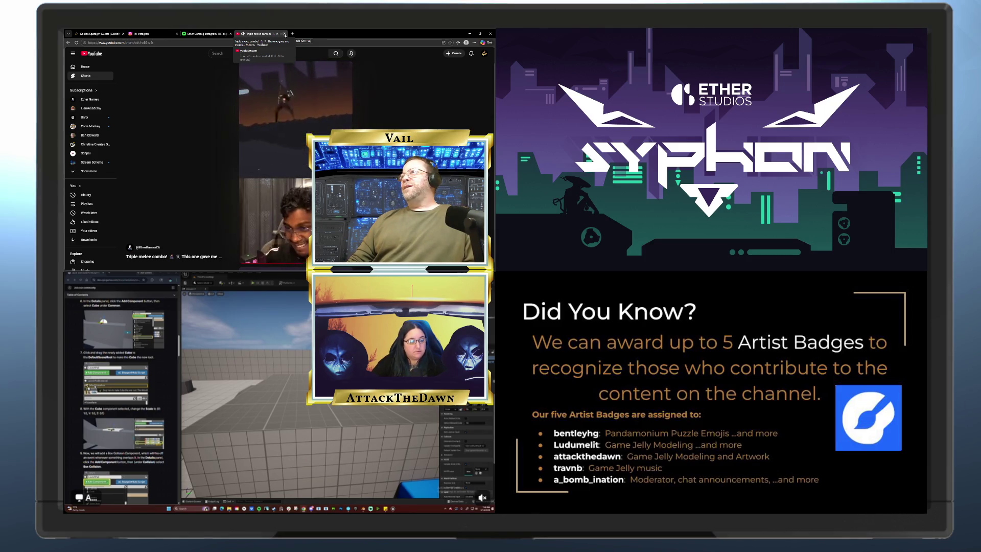
left_click(285, 35)
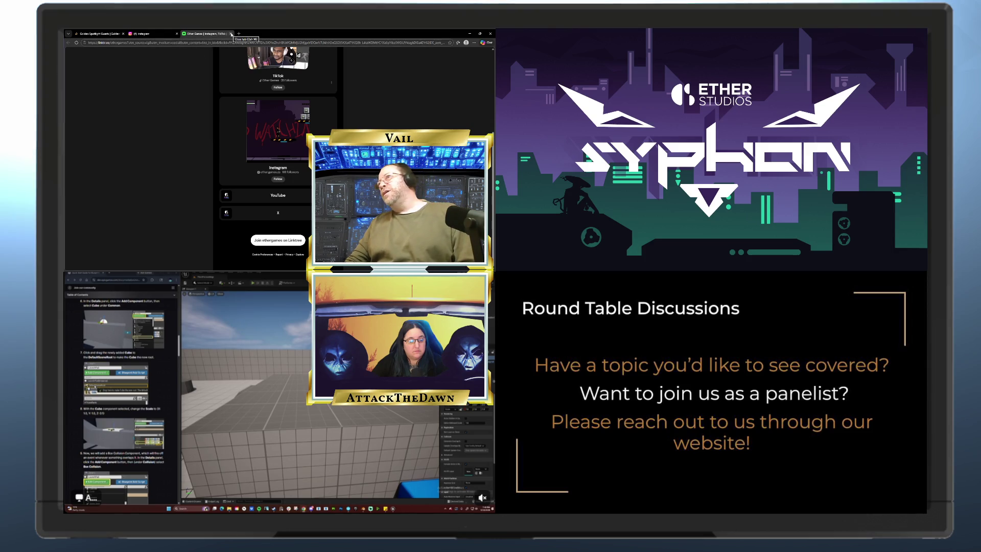
left_click(231, 34)
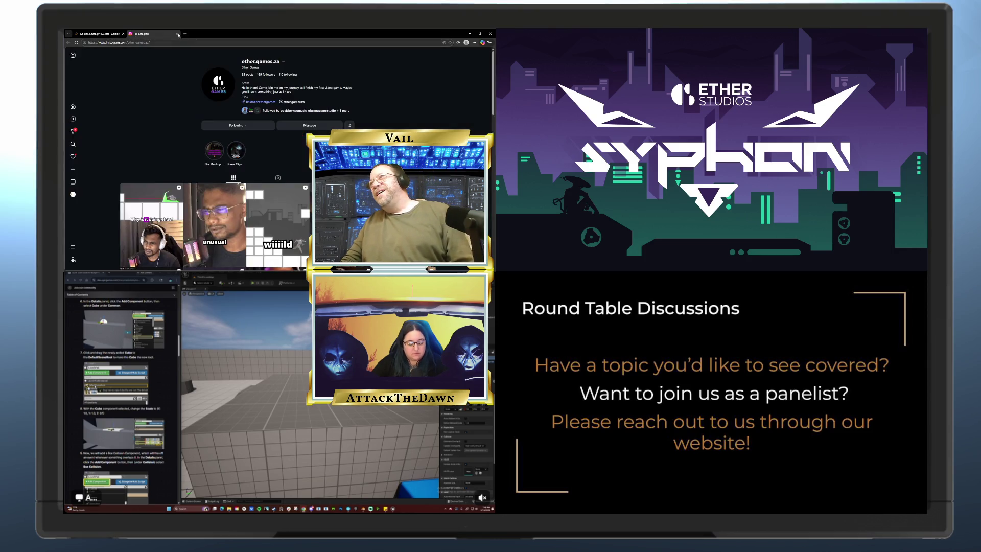
- Close the Instagram tab, then close the whole browser window
left_click(176, 34)
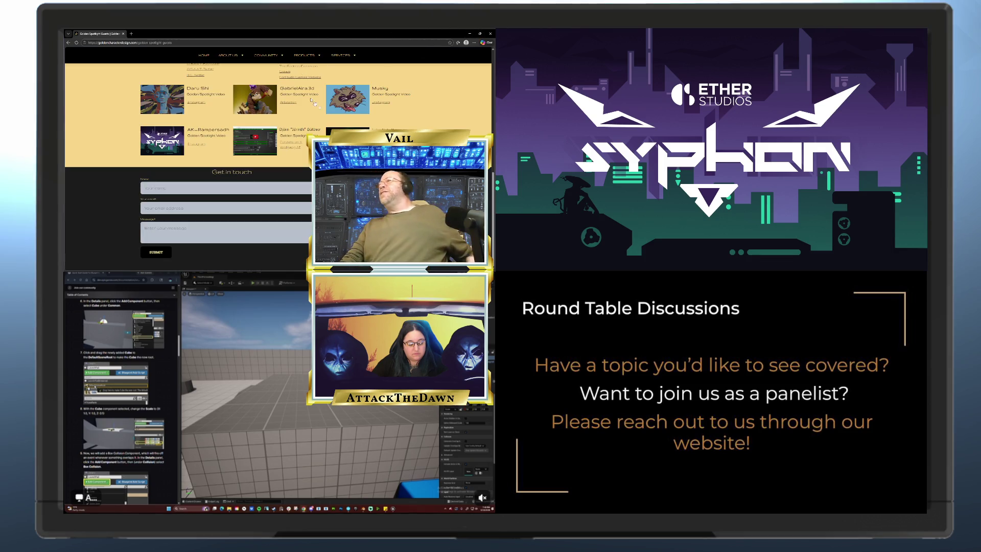
scroll(313, 101, "up", 10)
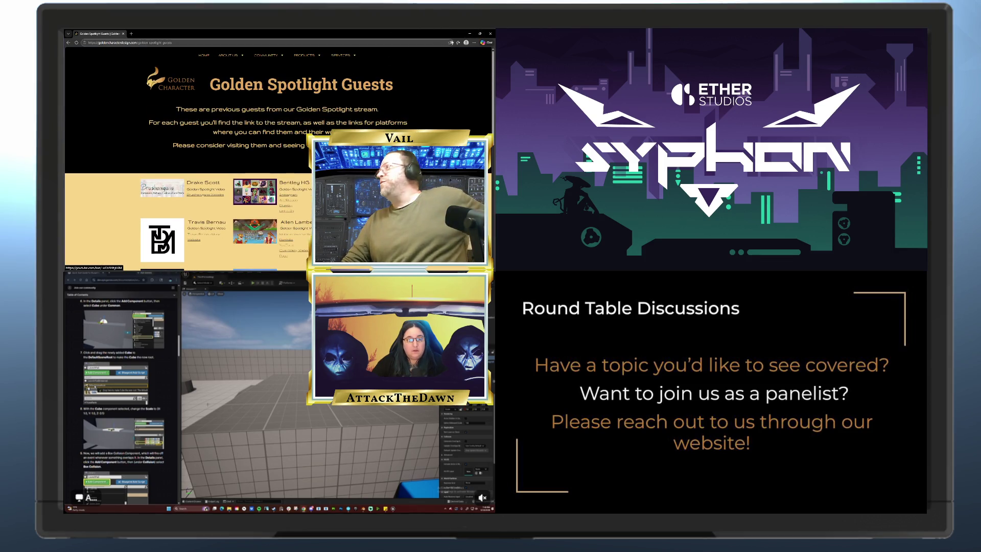
left_click(489, 35)
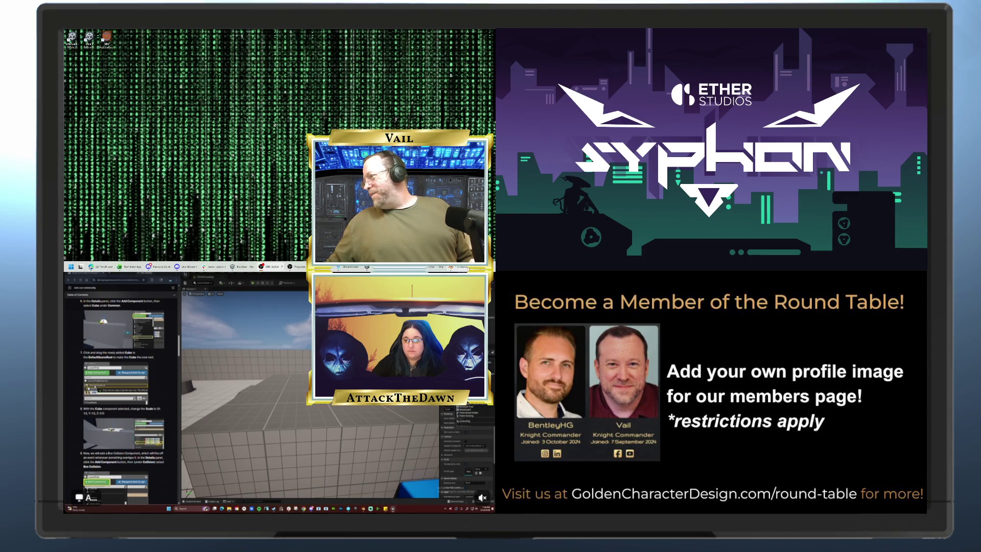
- Switch to the Blender window showing the thin arc-shaped mesh
key("alt+Tab")
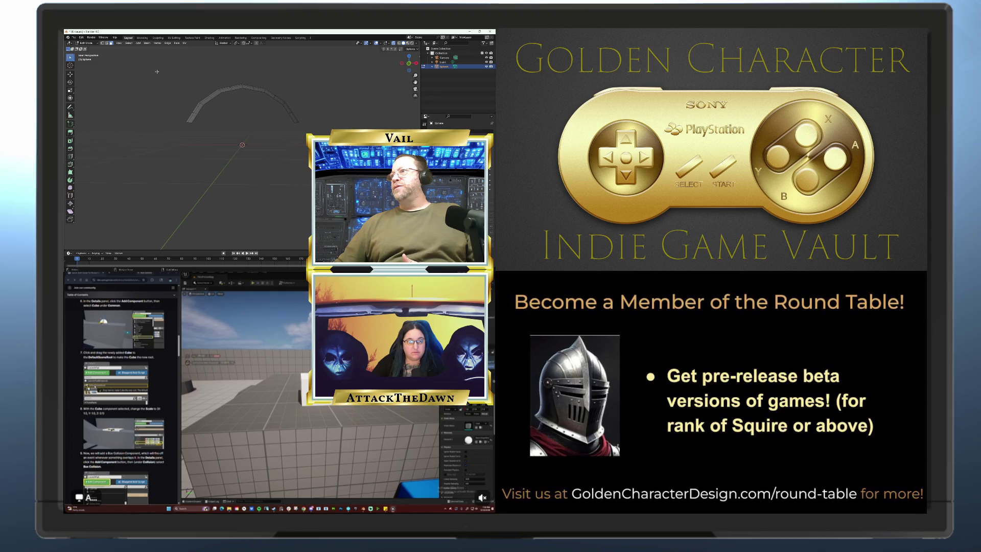
- Switch to Object Mode, select the arc-shaped Sphere object and delete it
left_click_drag(157, 72, 325, 158)
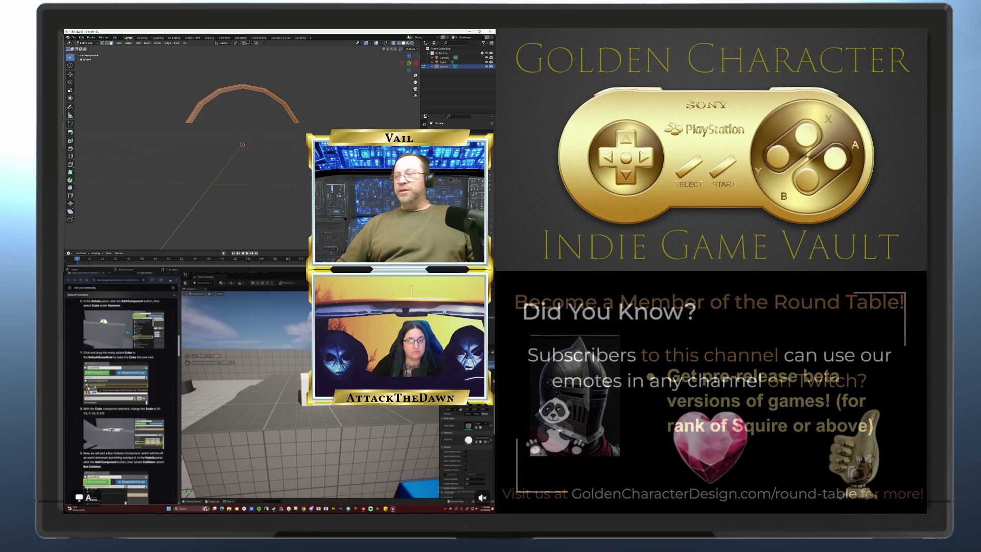
key("x")
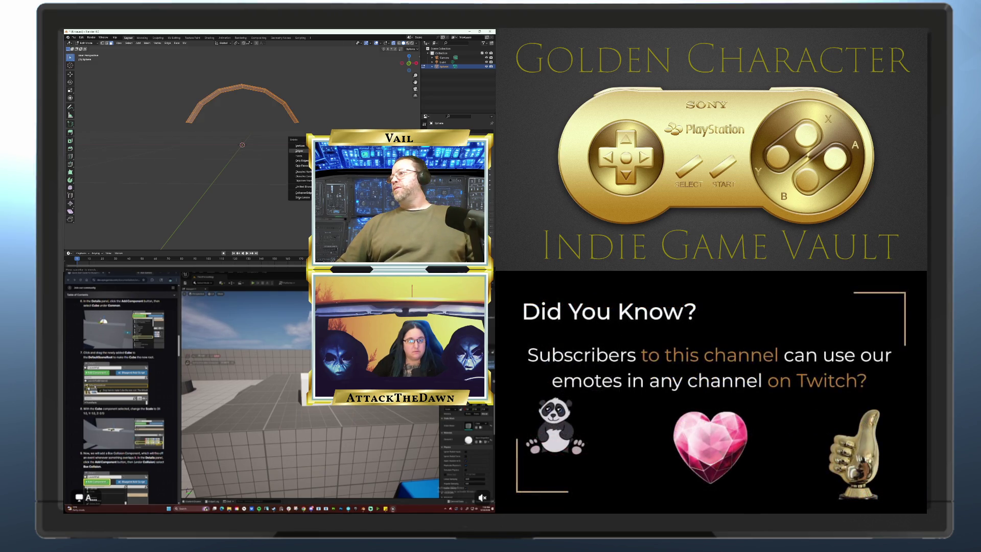
key("Escape")
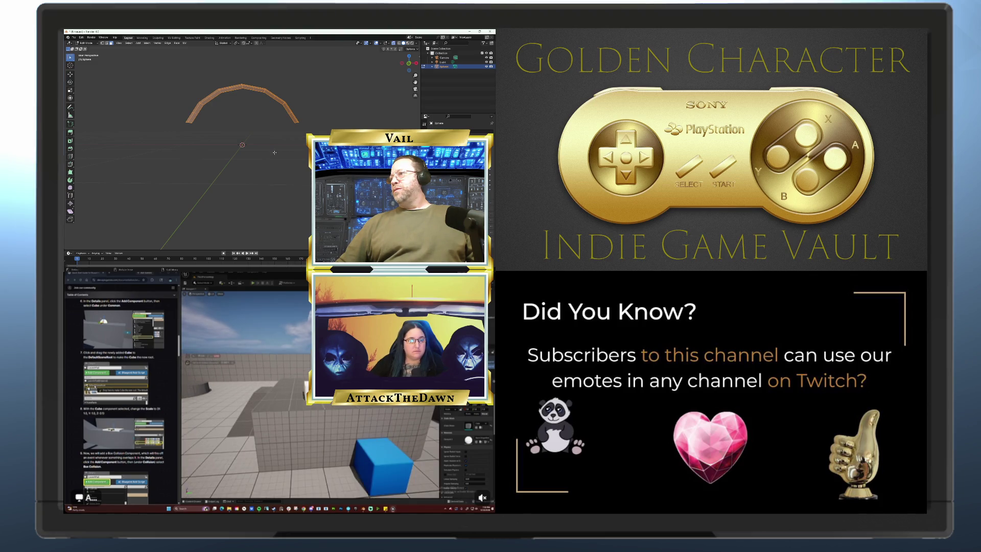
left_click(90, 43)
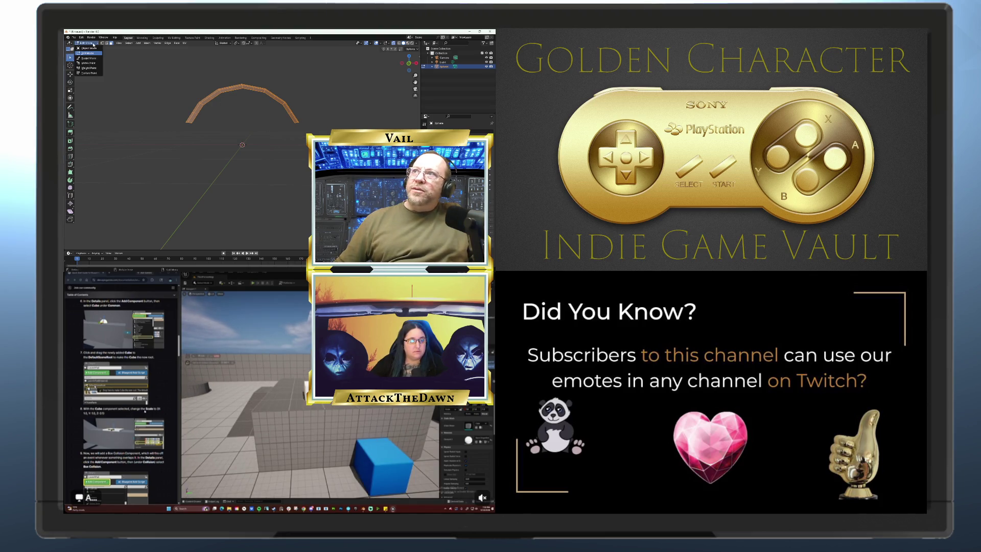
left_click(92, 48)
left_click(199, 89)
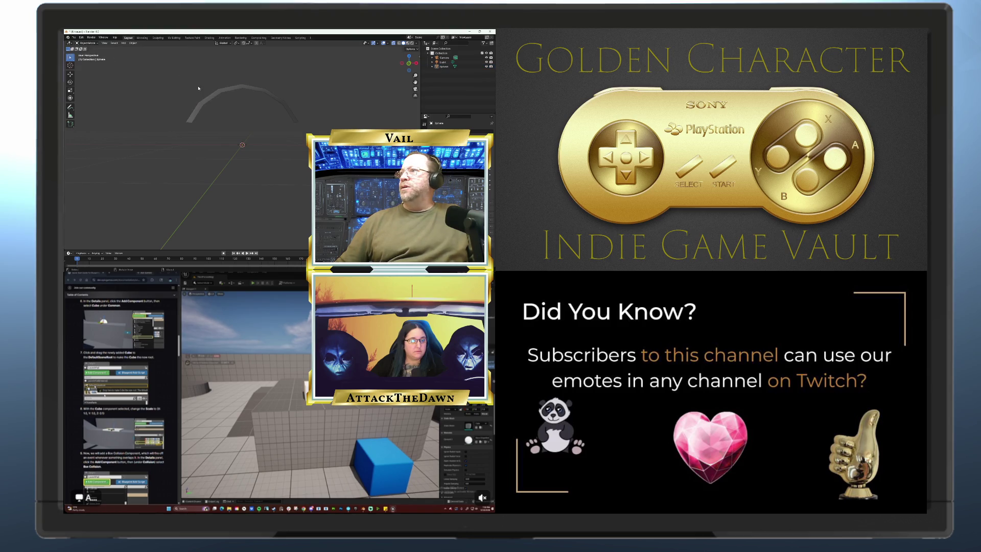
left_click(220, 88)
key("Delete")
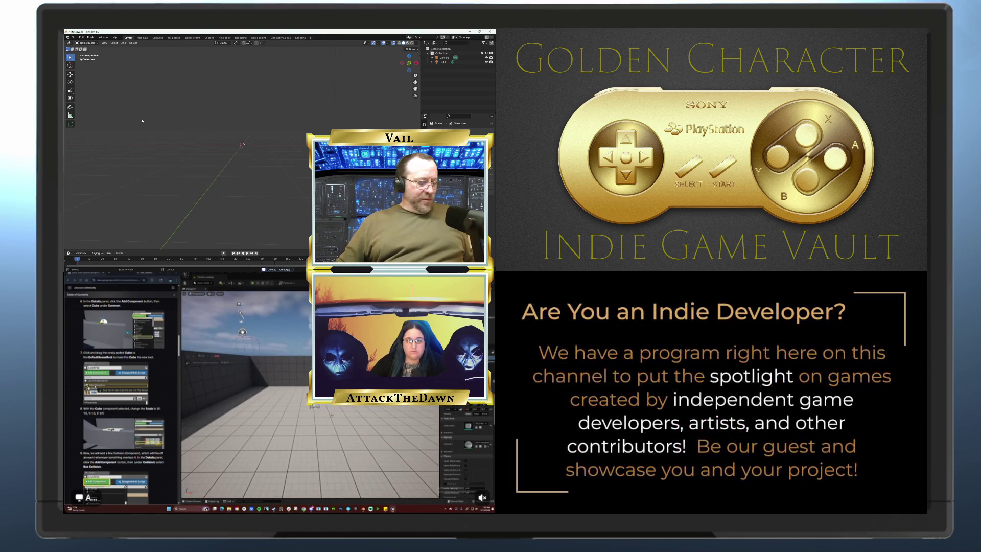
key("shift+a")
- Add a UV Sphere, enter Edit Mode, toggle X-ray, and select then deselect all vertices
mouse_move(145, 119)
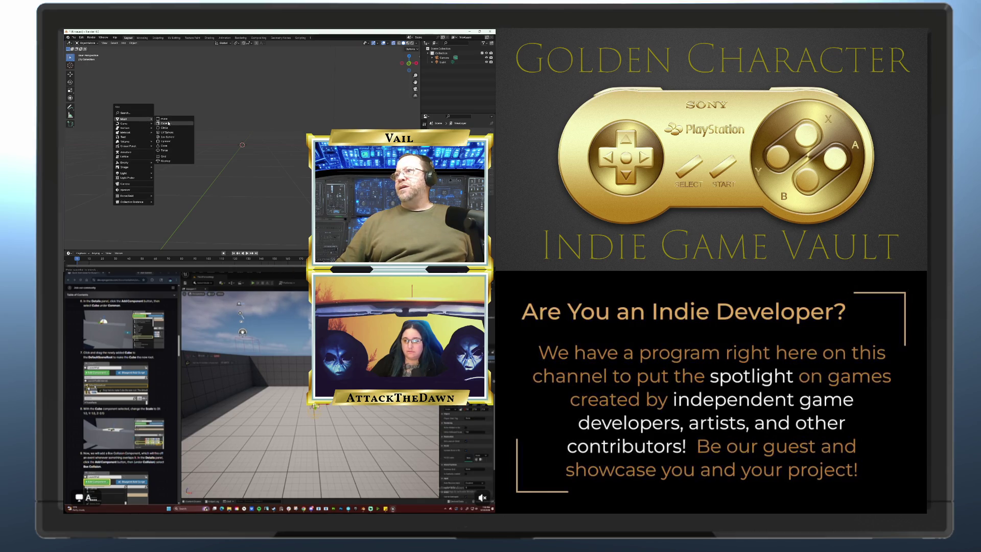
left_click(168, 132)
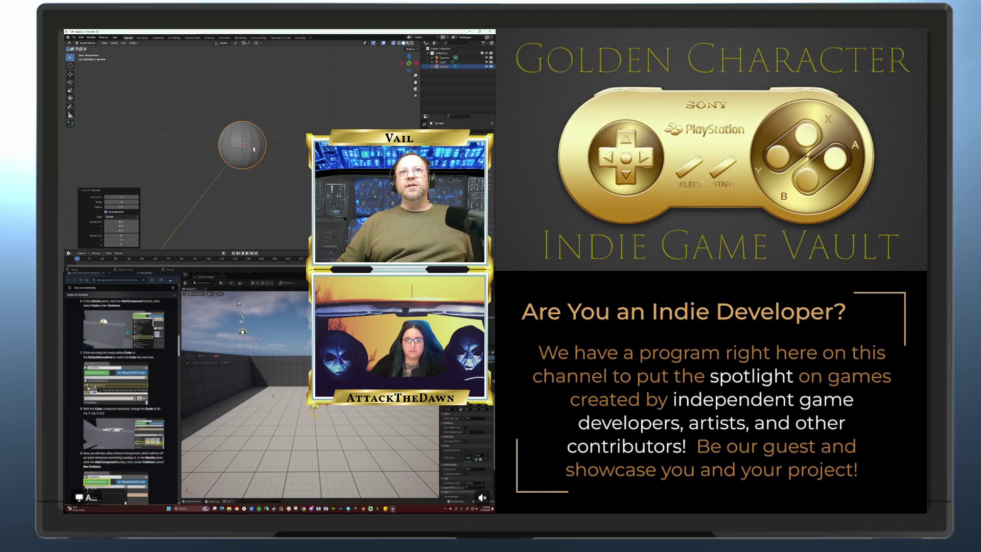
scroll(253, 151, "up", 5)
key("Tab")
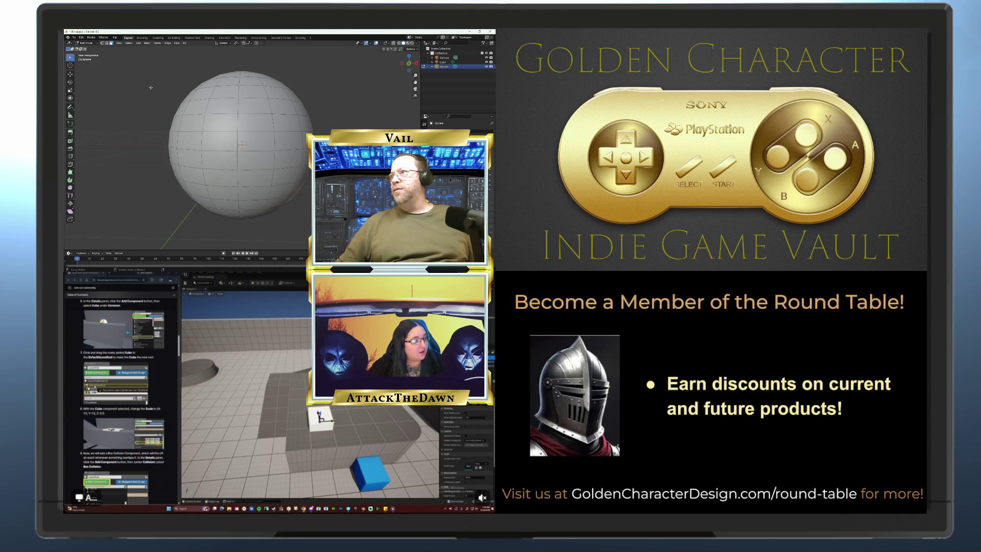
key("alt+z")
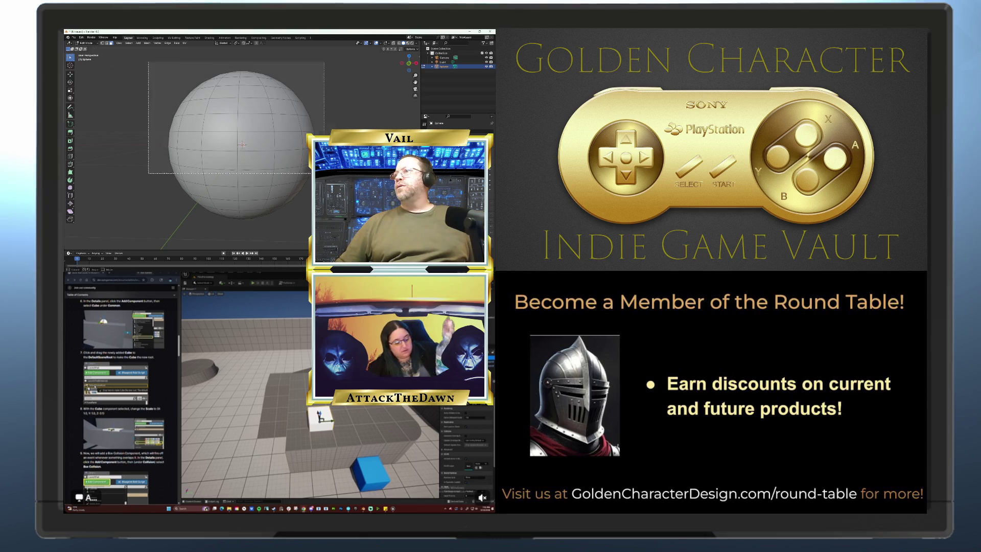
key("a")
key("alt+z")
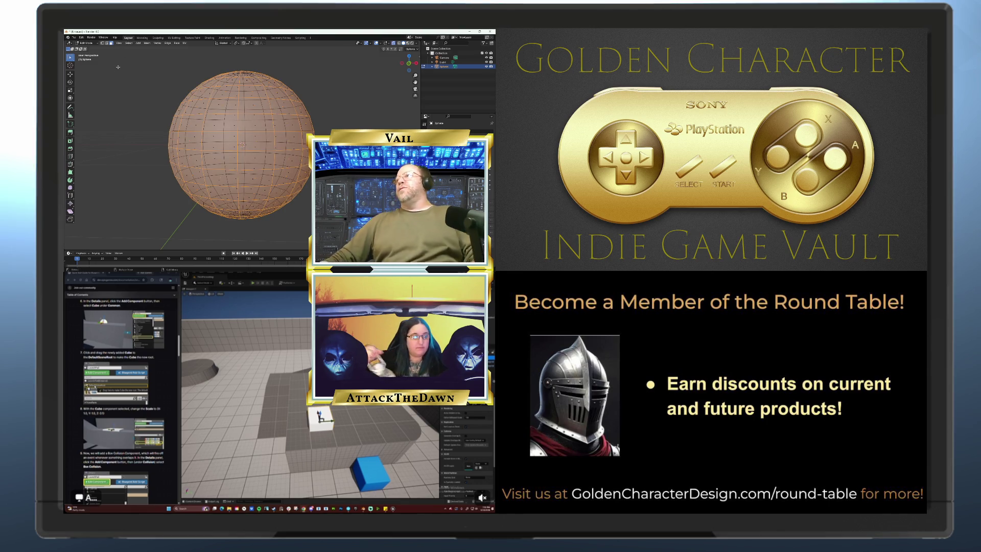
key("alt+a")
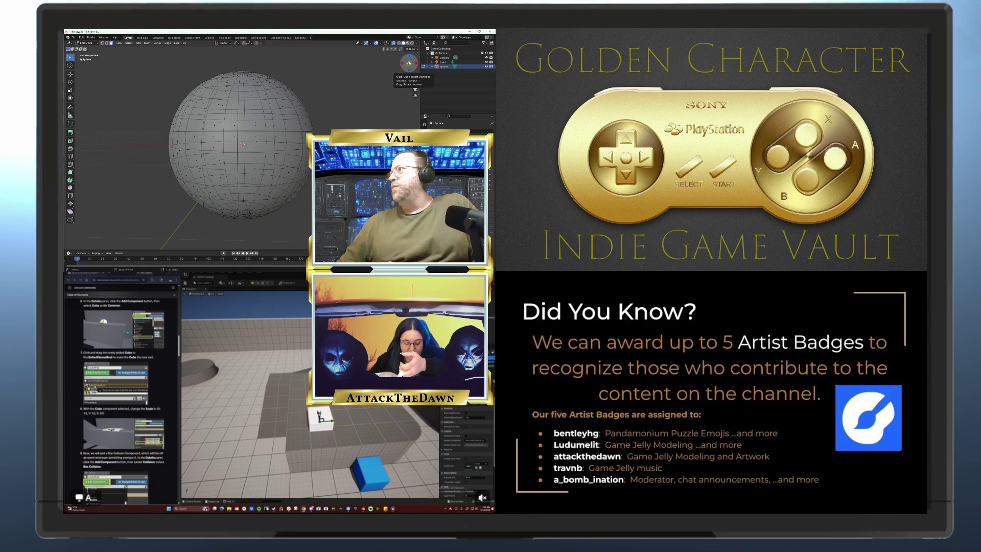
left_click_drag(408, 63, 415, 57)
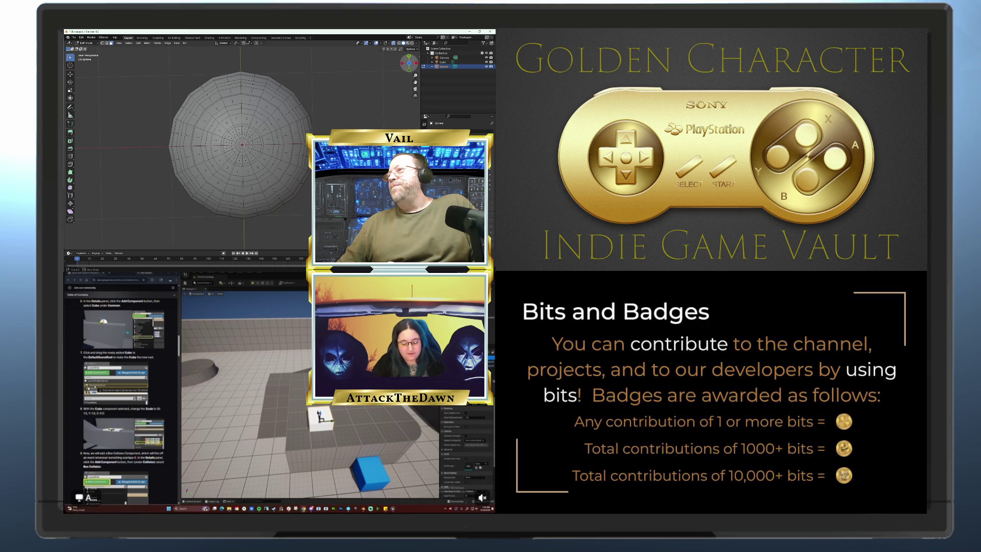
left_click_drag(414, 58, 414, 57)
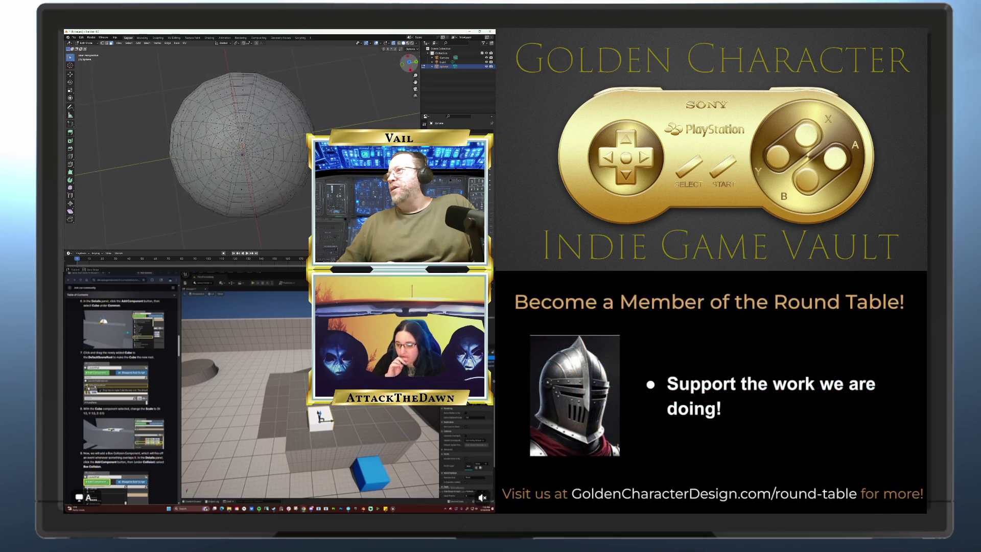
left_click_drag(414, 57, 414, 57)
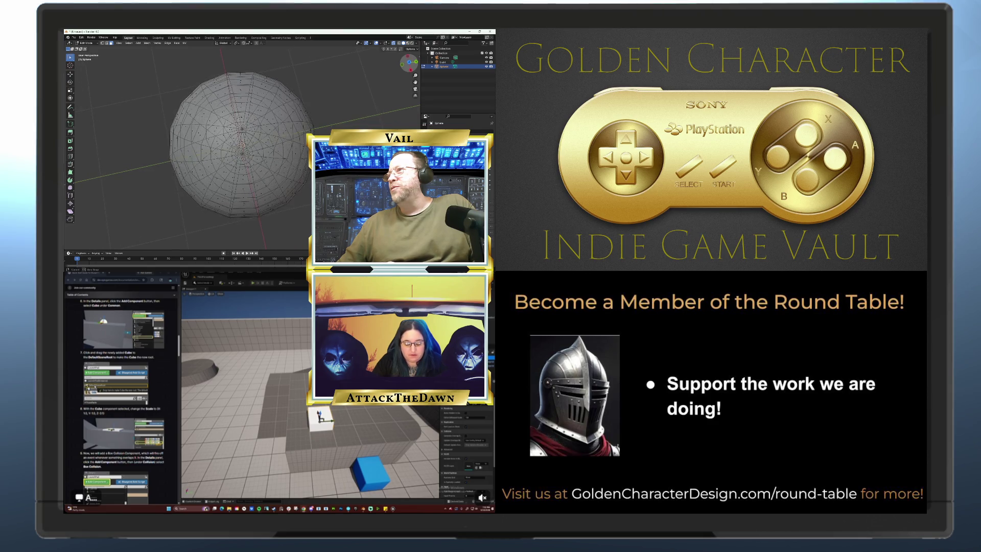
left_click_drag(366, 76, 366, 76)
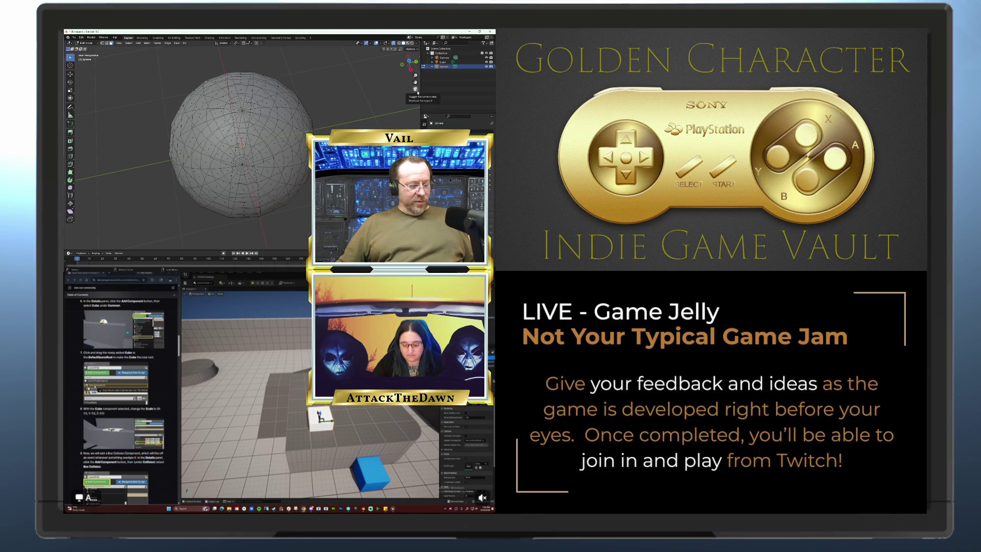
key("alt+z")
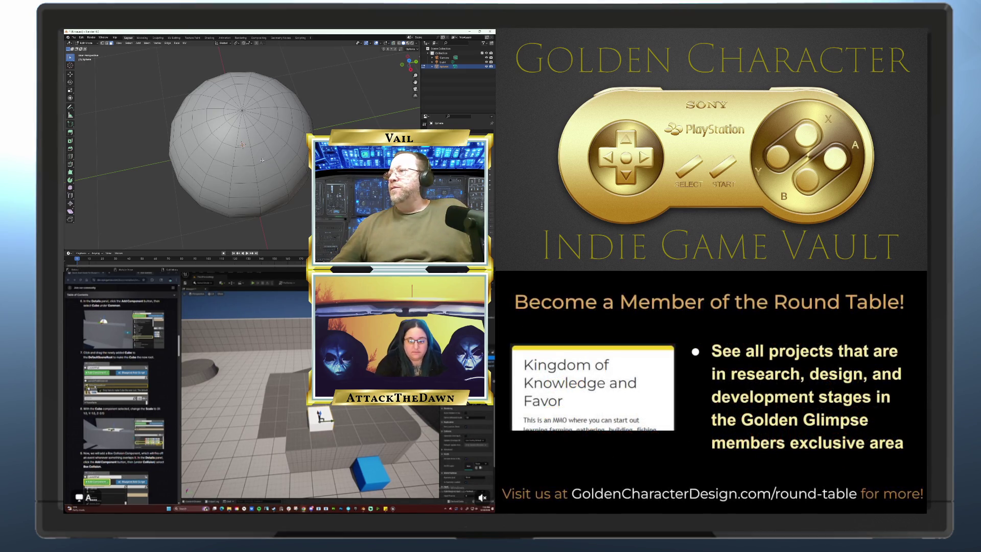
- Orbit to look down the sphere's pole and select the first face of a ring
scroll(252, 157, "down", 1)
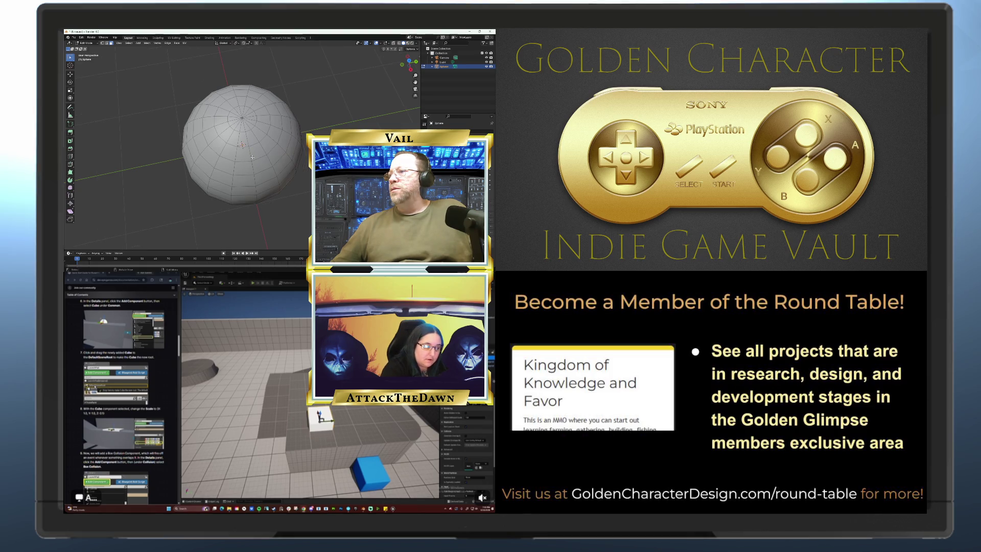
scroll(252, 157, "up", 1)
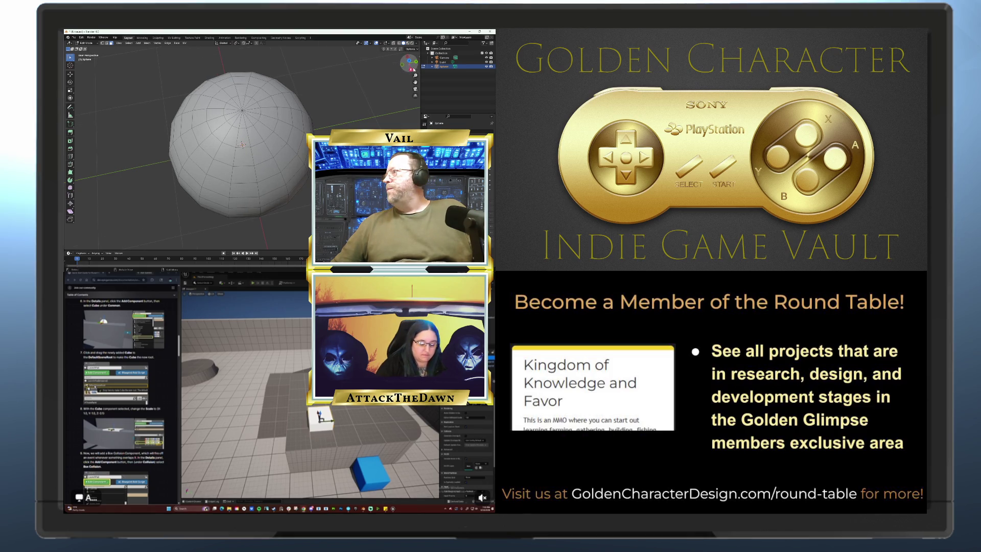
left_click_drag(409, 60, 398, 71)
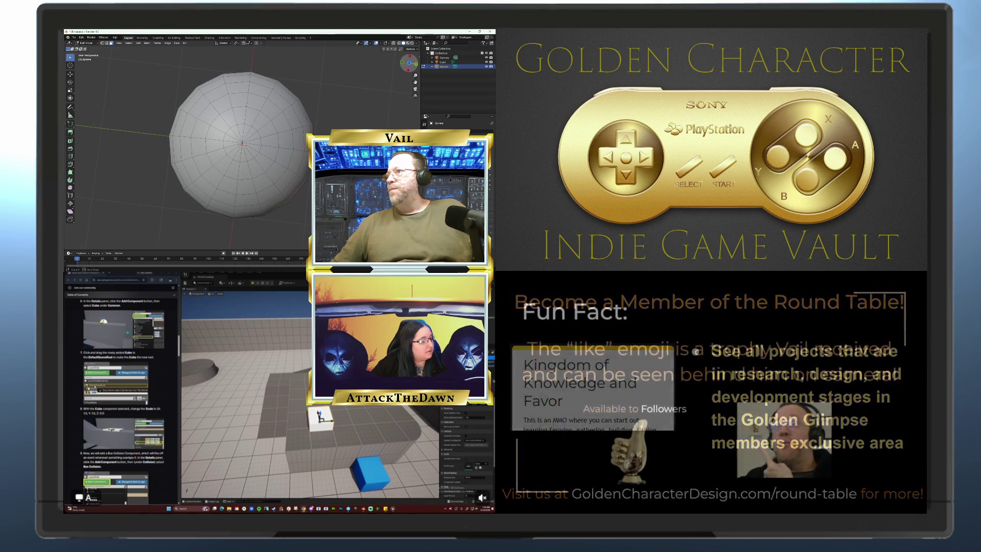
left_click(209, 114)
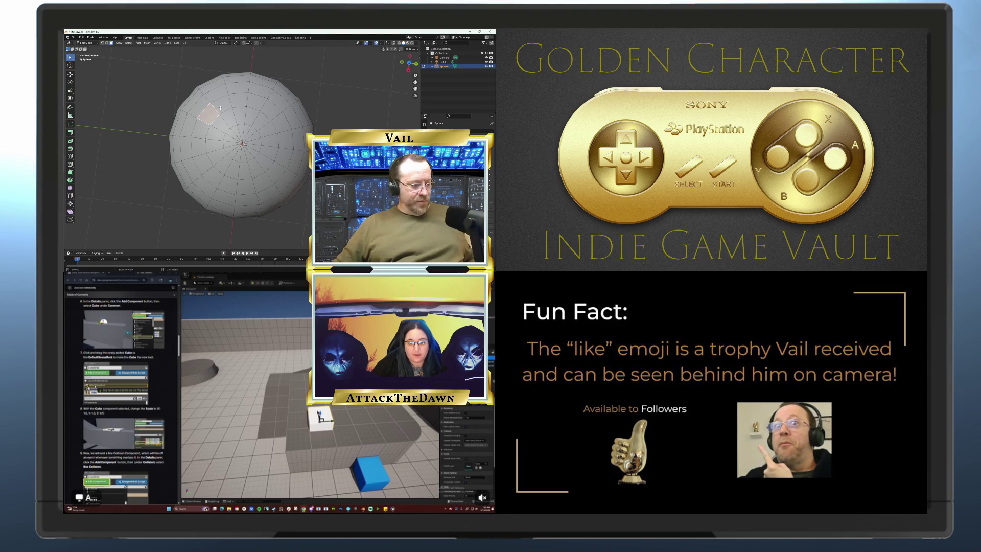
- Select the full ring of faces around the sphere's pole, face by face
left_click(221, 107, "shift")
left_click(241, 103, "shift")
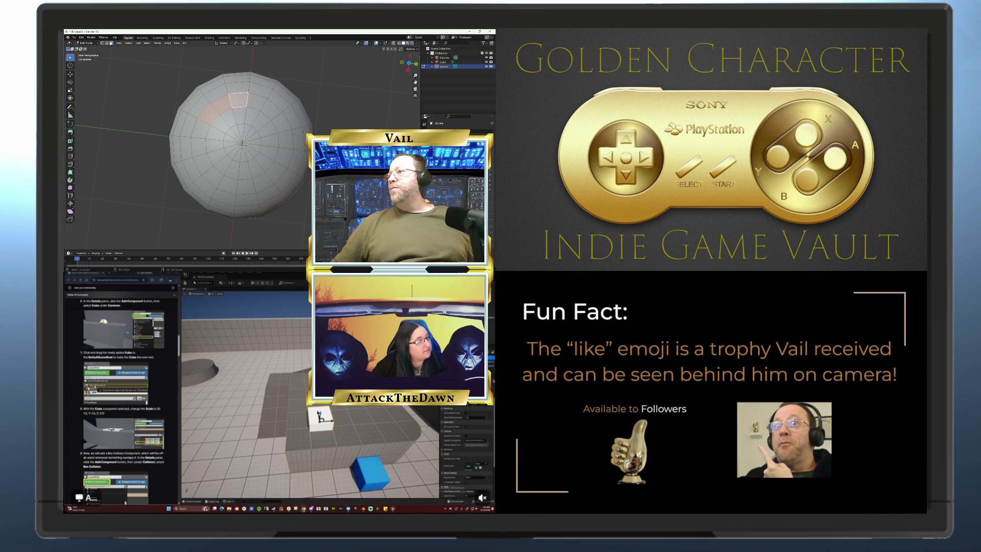
left_click(257, 101, "shift")
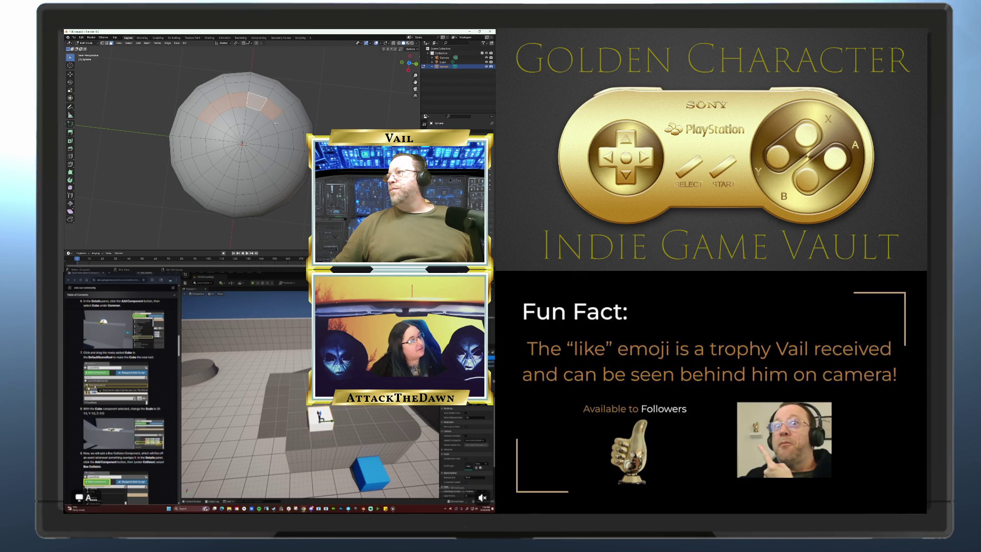
left_click(281, 124, "shift")
left_click(283, 142, "shift")
left_click(285, 155, "shift")
left_click(275, 172, "shift")
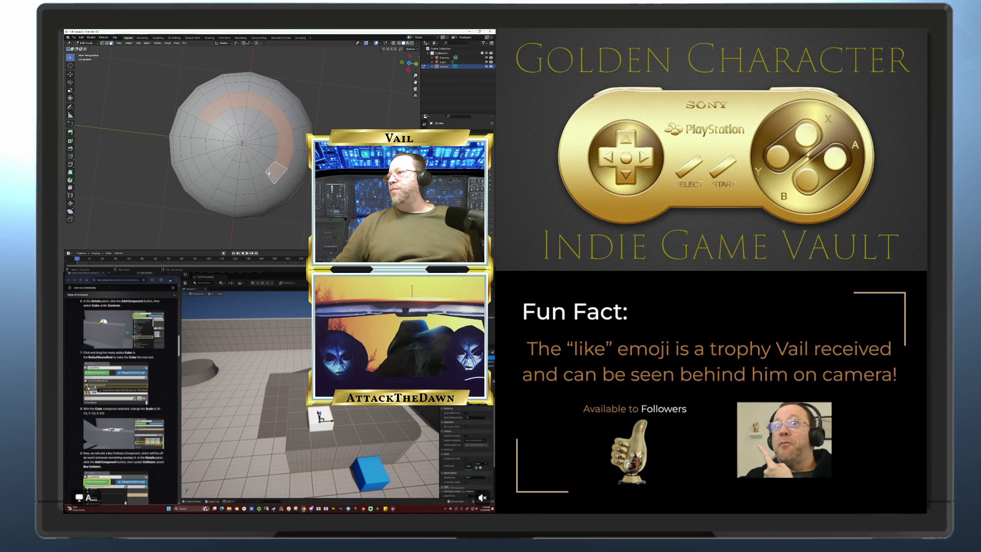
left_click(262, 185, "shift")
left_click(248, 191, "shift")
left_click(231, 190, "shift")
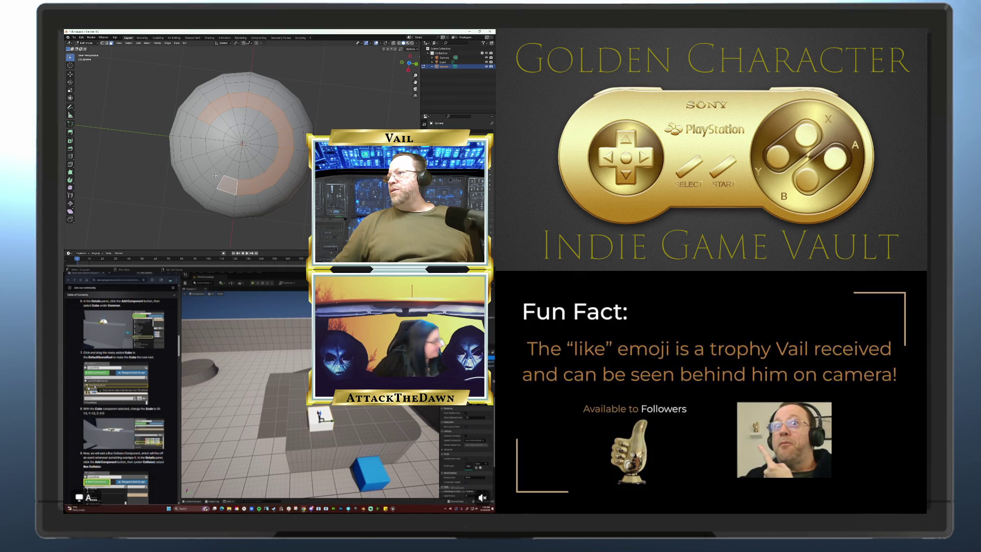
left_click(214, 179, "shift")
left_click(199, 128, "ctrl")
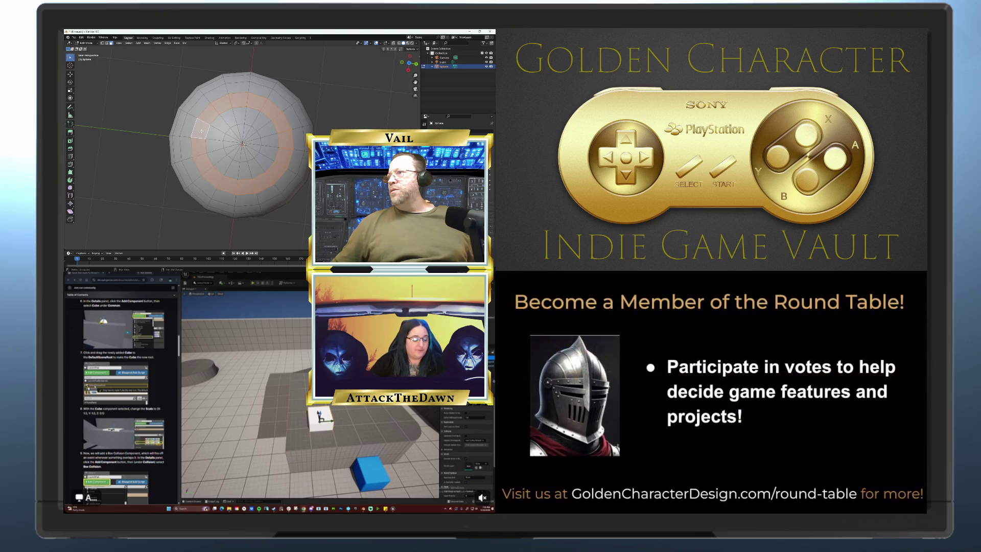
- Grow the selection inward to the pole and delete those faces, opening the sphere
key("l")
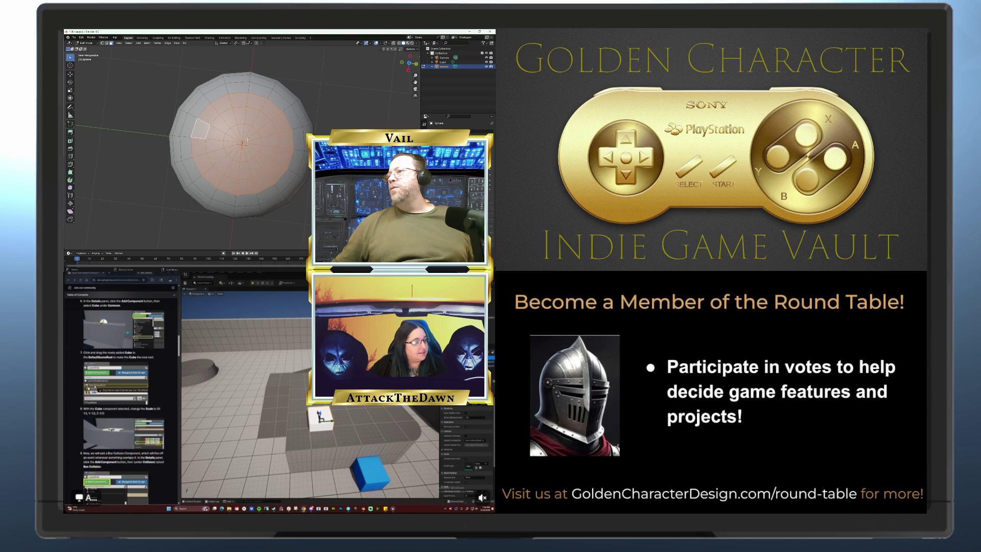
key("x")
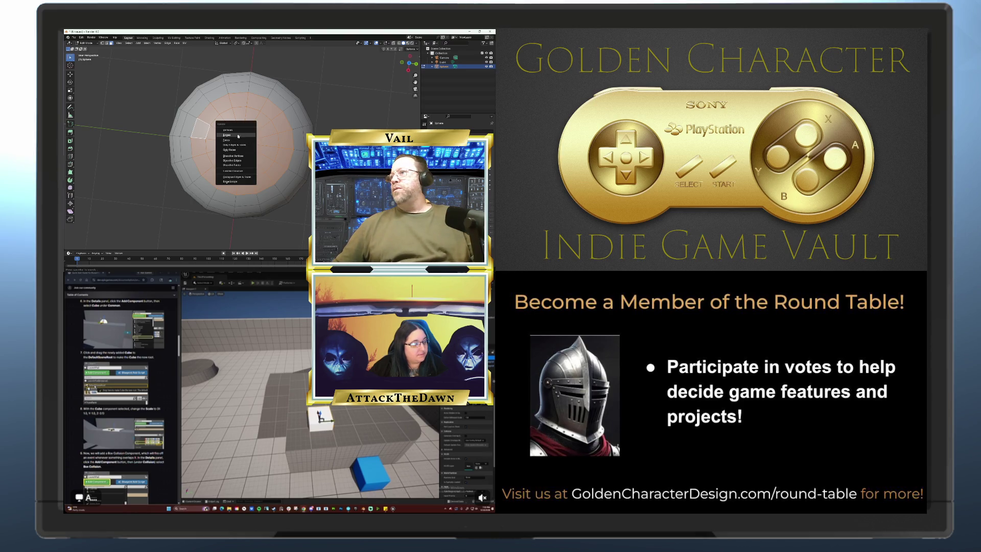
left_click(227, 140)
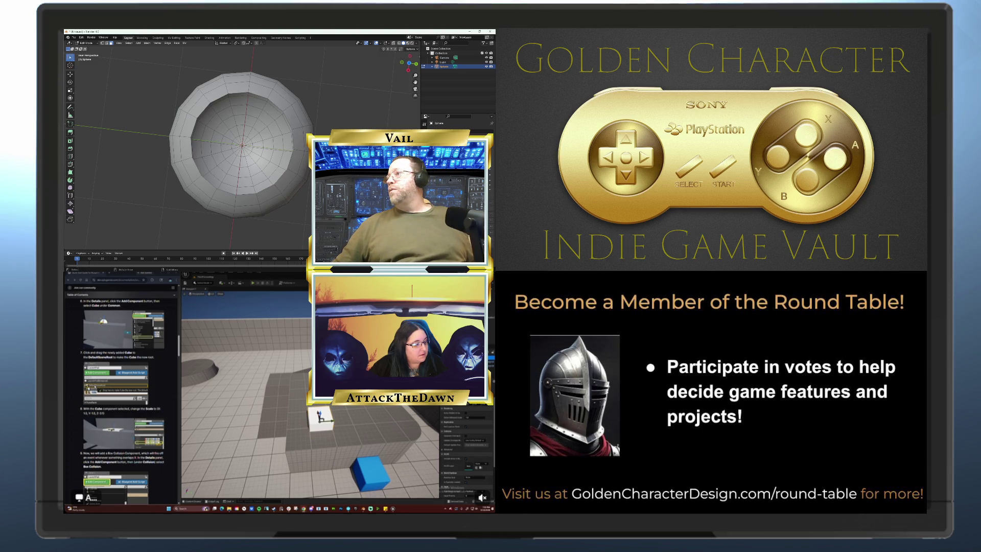
scroll(242, 144, "up", 2)
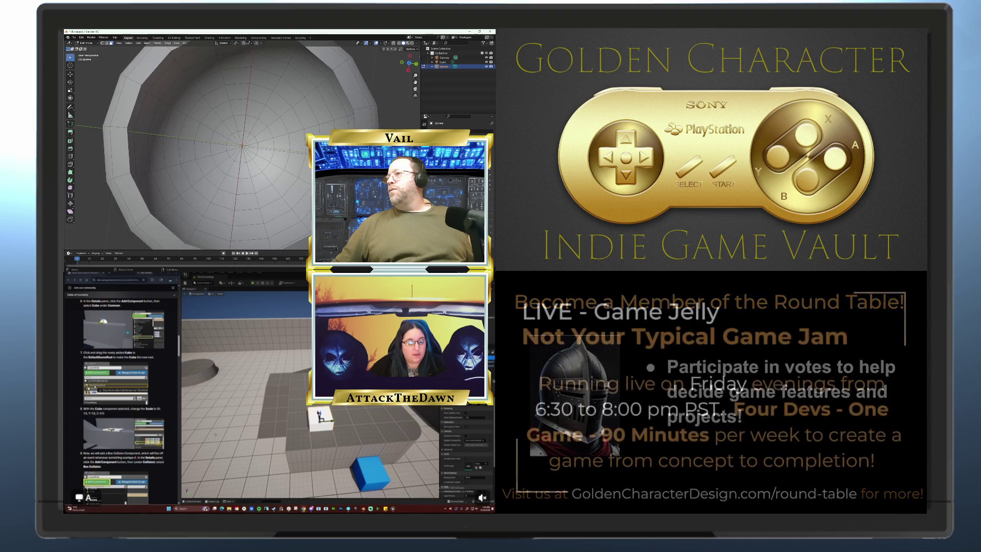
scroll(243, 145, "down", 4)
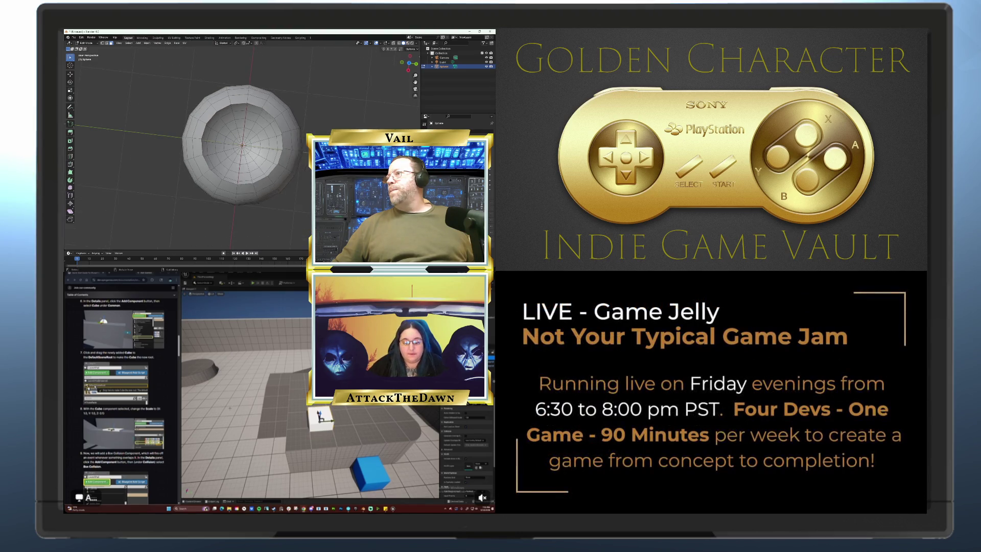
scroll(240, 145, "up", 2)
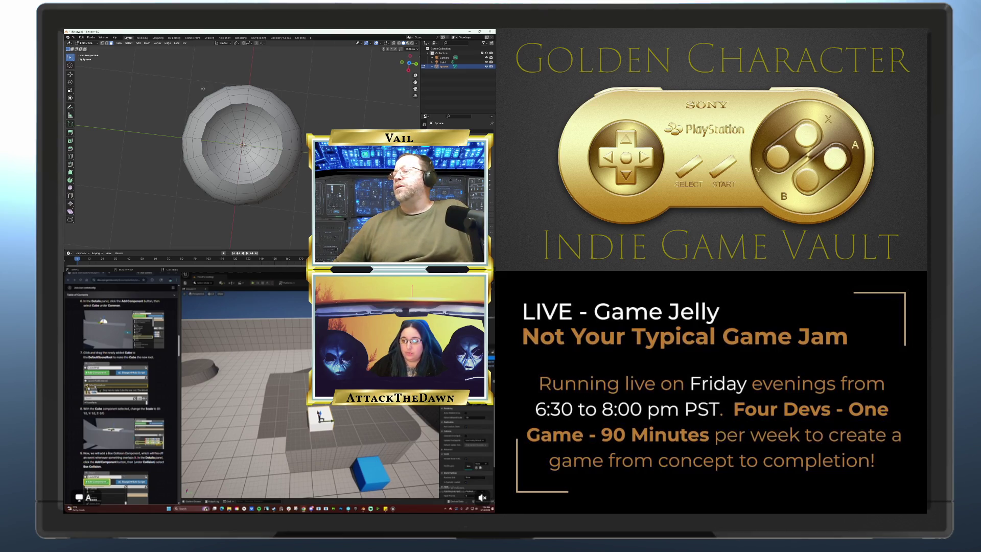
left_click(74, 38)
- Export the open sphere as an FBX file named 'weapon'
mouse_move(81, 106)
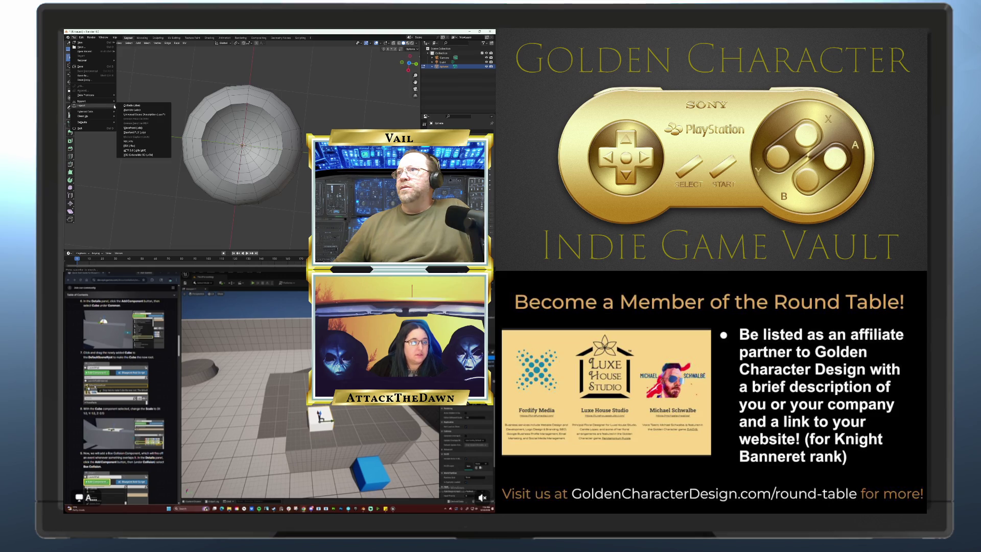
left_click(131, 145)
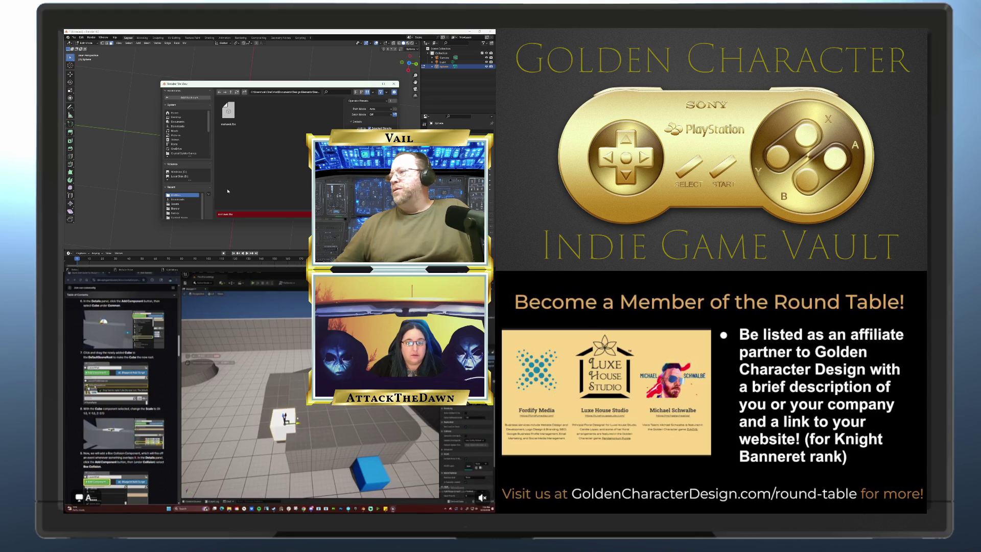
left_click(225, 214)
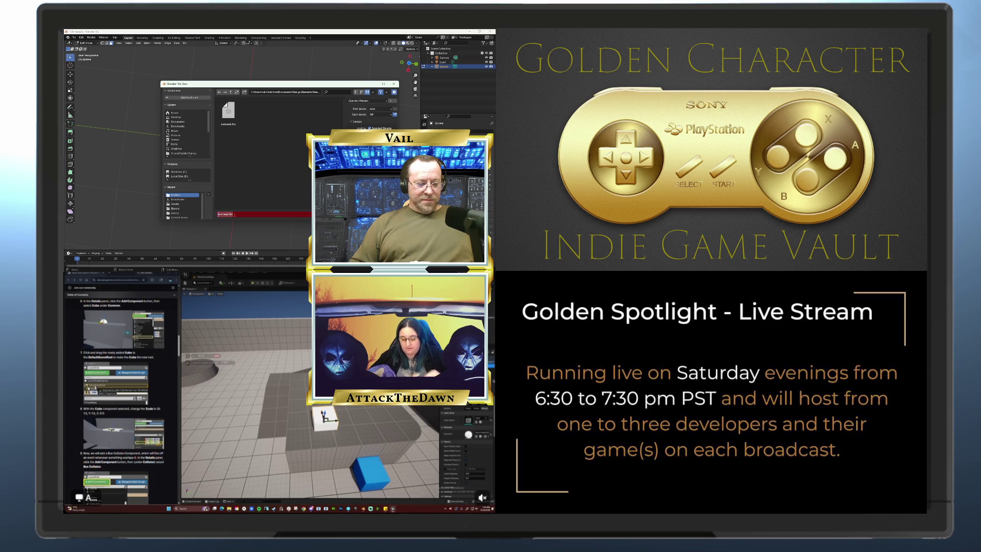
key("ctrl+a")
key("BackSpace")
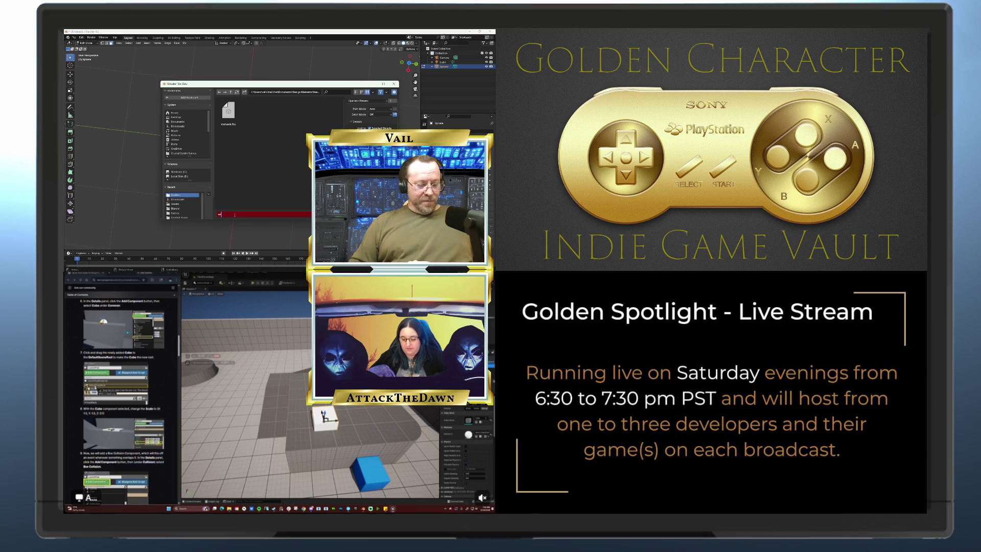
type("weapon.fbx")
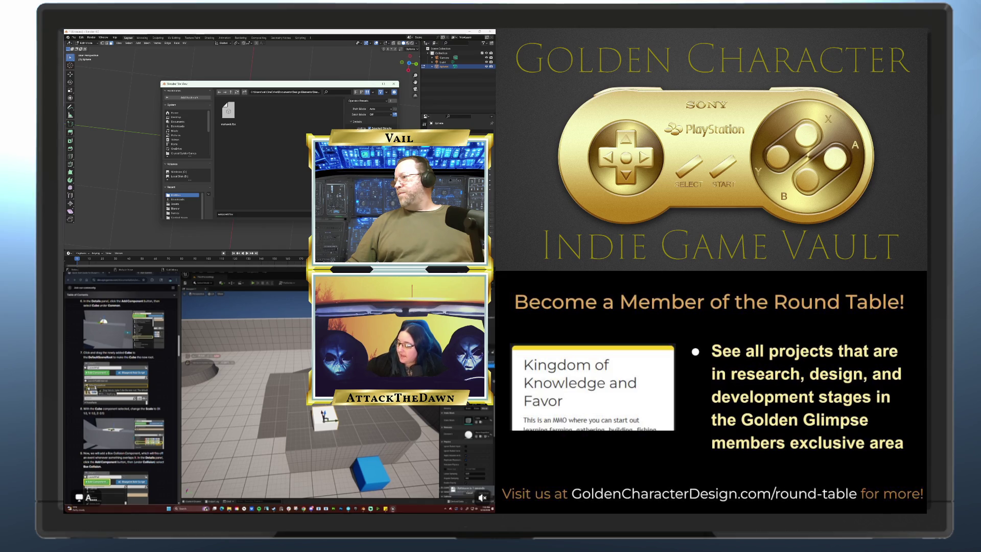
key("Escape")
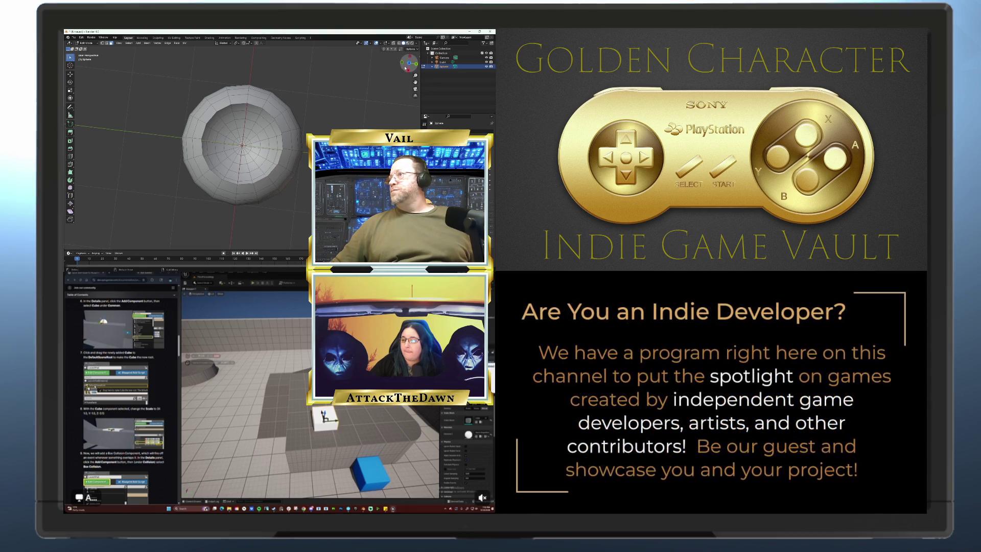
- Select the faces across the sphere's lower half using clicks and box selections
mouse_move(409, 63)
left_mouse_down()
mouse_move(408, 56)
mouse_move(408, 70)
left_mouse_up()
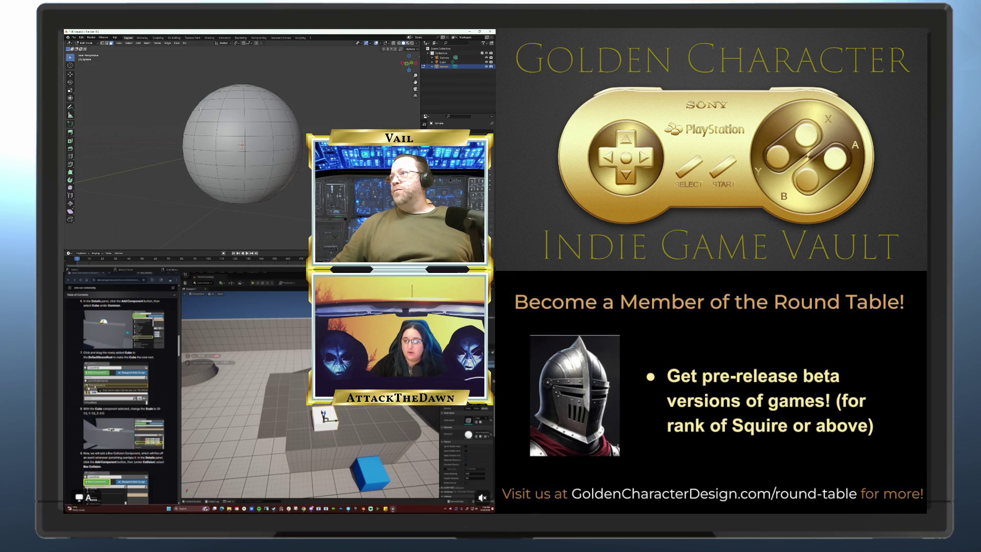
left_click(208, 116)
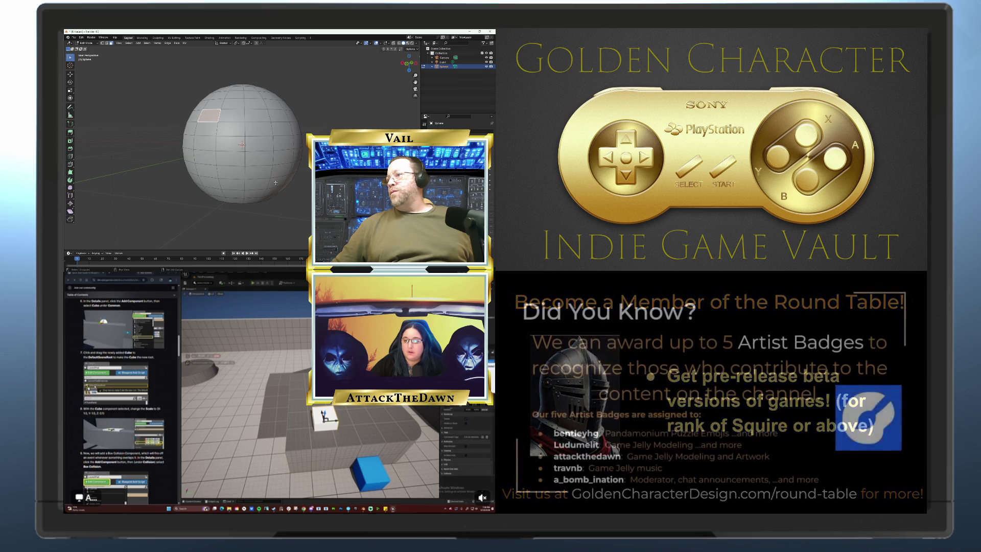
left_click(266, 197, "shift")
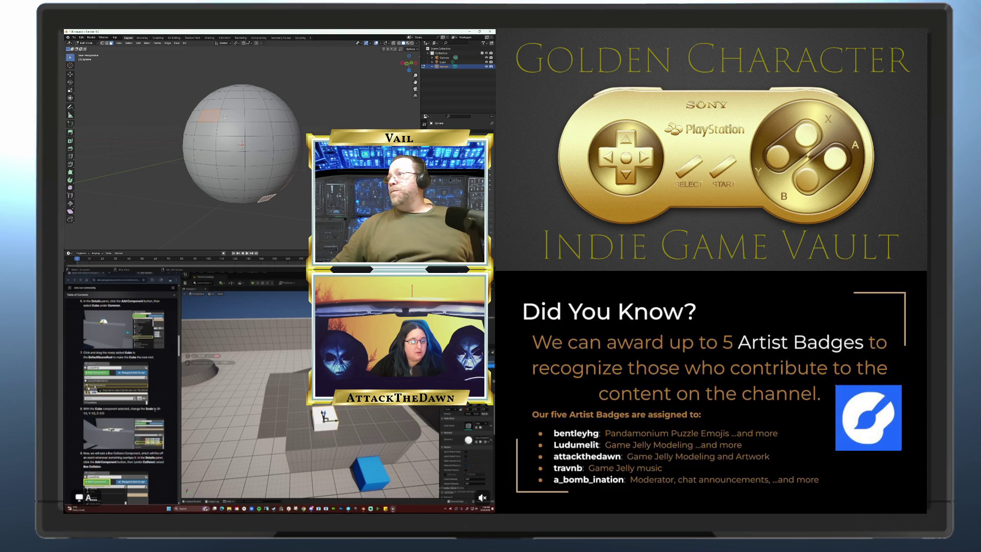
left_click_drag(225, 116, 240, 139)
left_click_drag(260, 190, 259, 184)
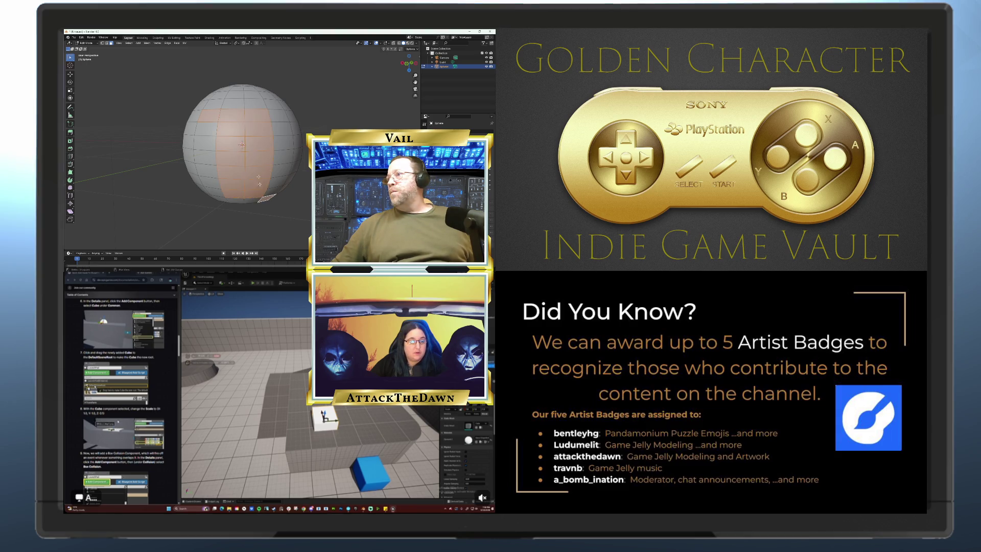
scroll(137, 454, "down", 1)
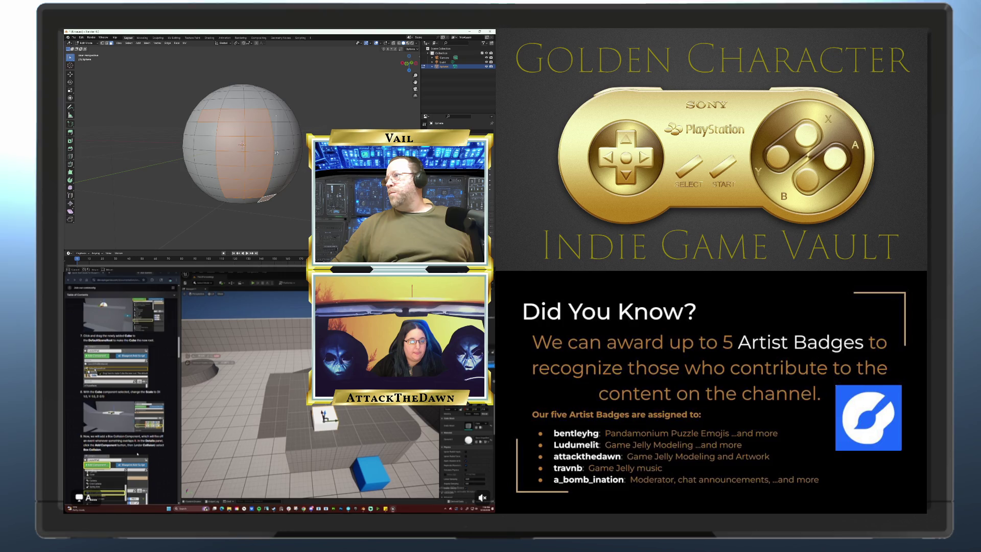
left_click(273, 190, "alt+shift")
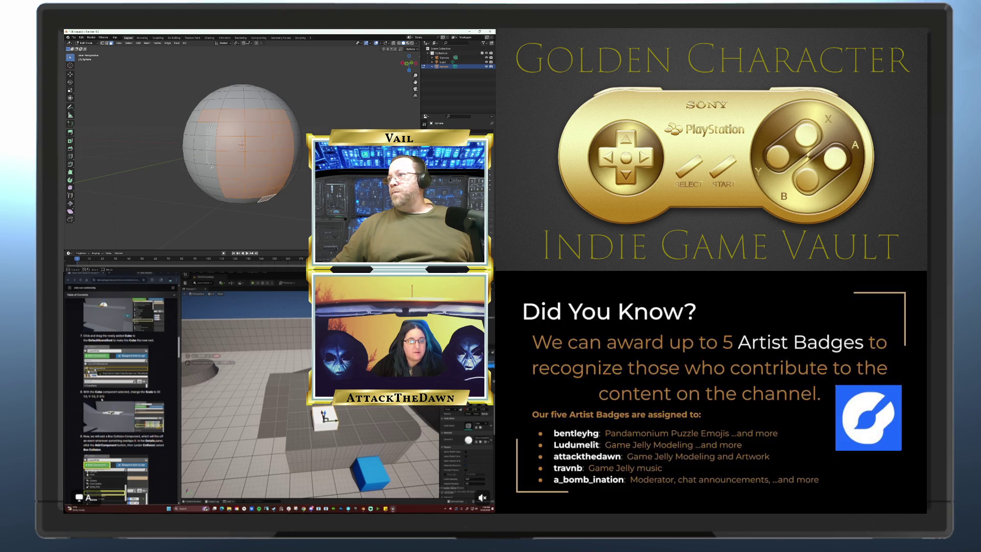
left_click_drag(219, 187, 219, 189)
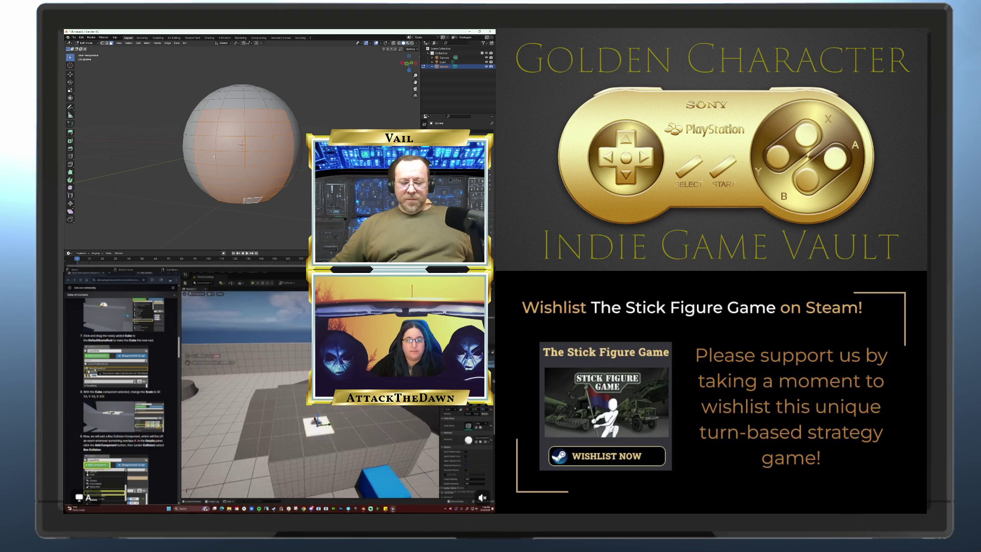
- Delete the selected lower faces with X > Faces
key("x")
left_click(215, 158)
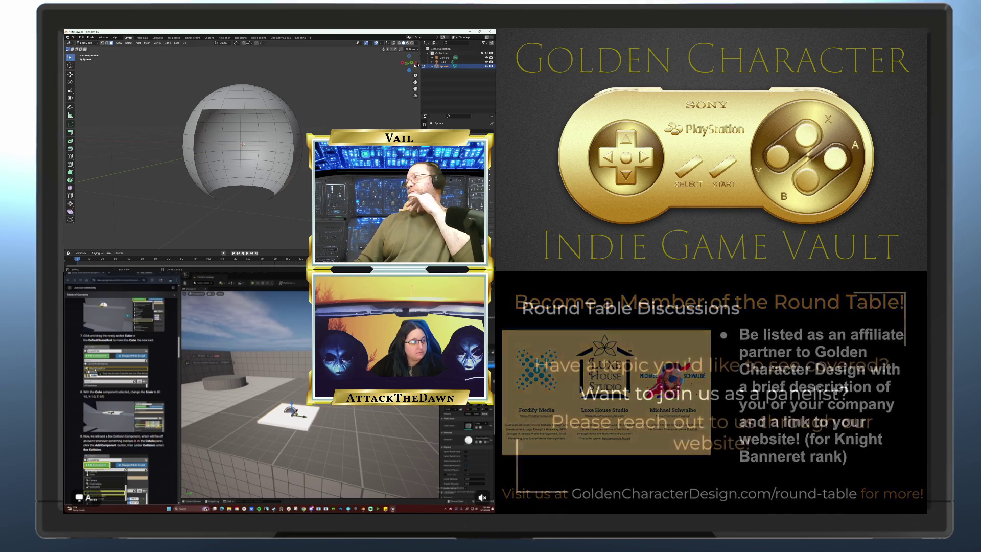
- Box-select the lower band of remaining faces and delete it
left_click_drag(409, 69, 392, 74)
scroll(136, 400, "down", 5)
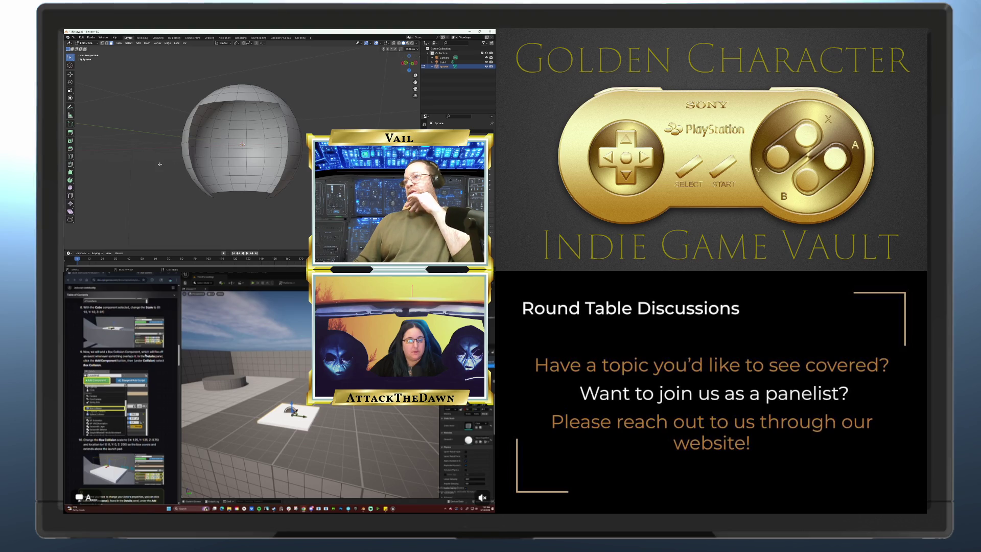
left_click_drag(169, 162, 311, 199)
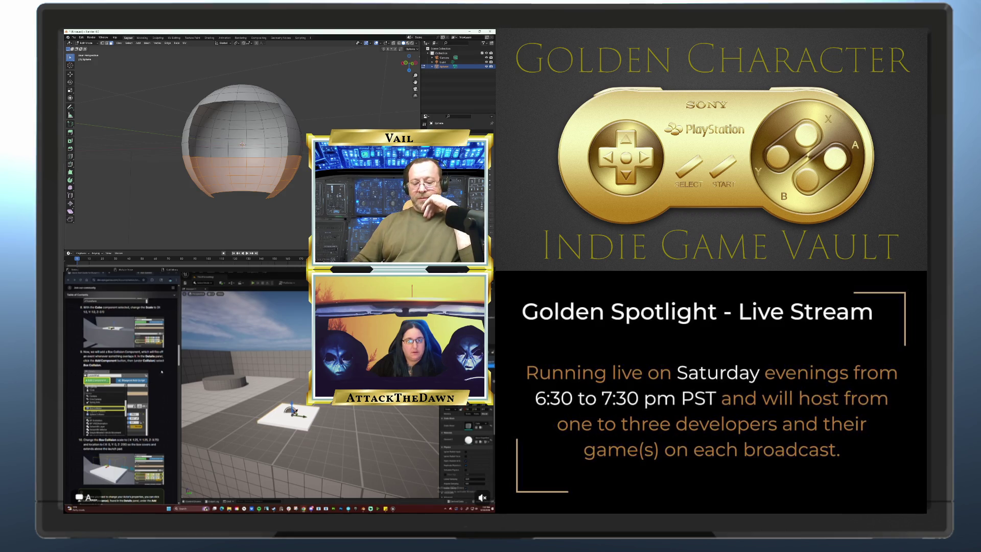
key("x")
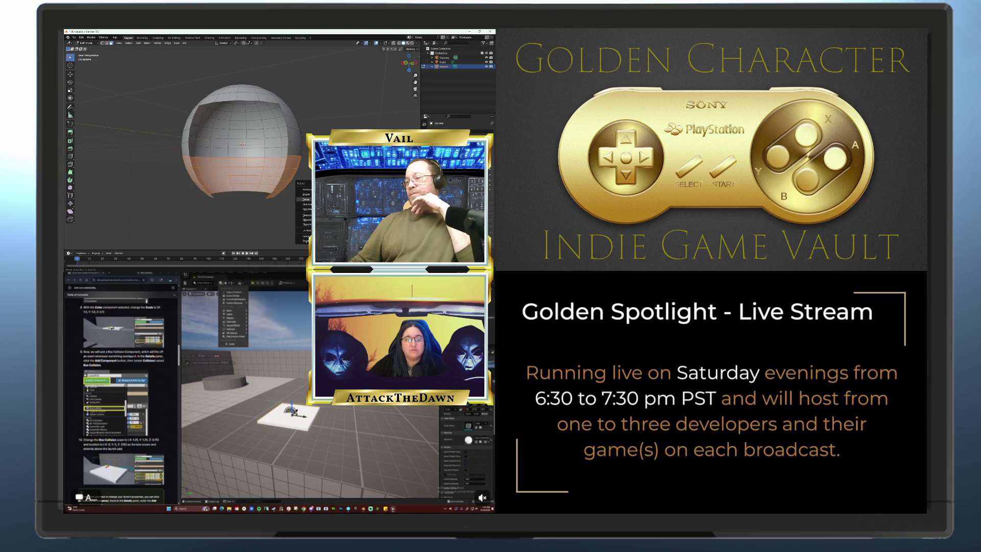
left_click(306, 200)
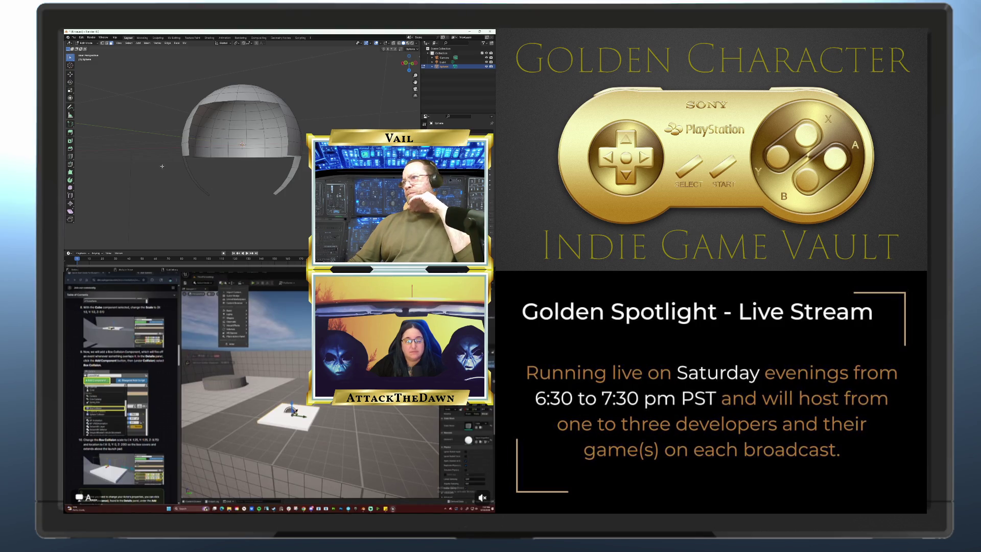
- Box-select and delete the last two lower strips, leaving only the upper dome
left_click_drag(162, 166, 313, 196)
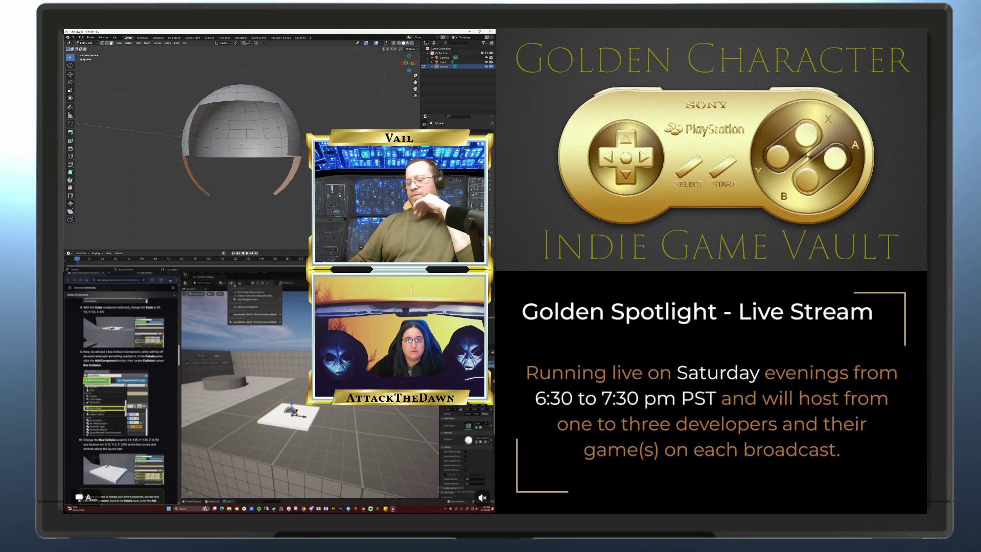
key("x")
left_click(306, 199)
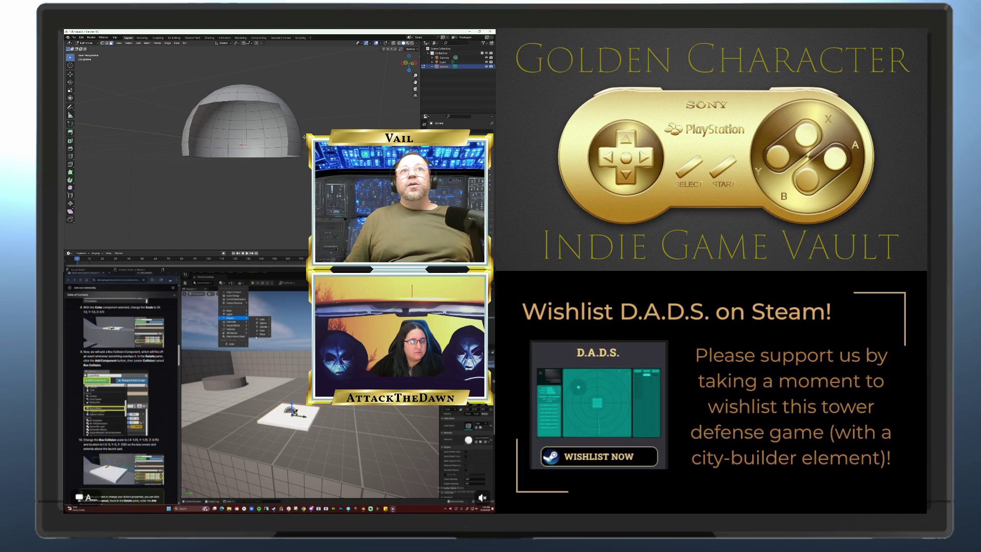
mouse_move(243, 322)
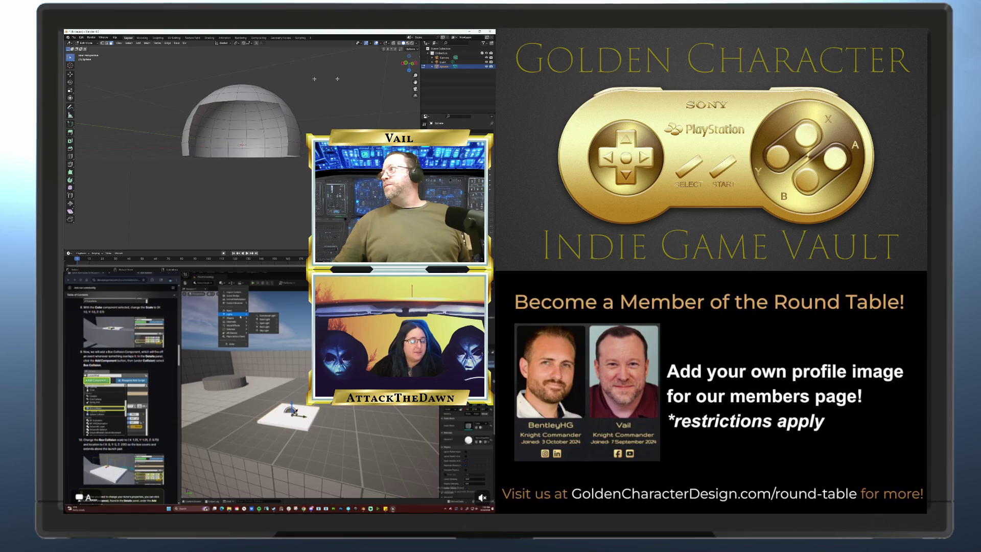
mouse_move(407, 63)
left_mouse_down()
mouse_move(396, 70)
mouse_move(408, 65)
left_mouse_up()
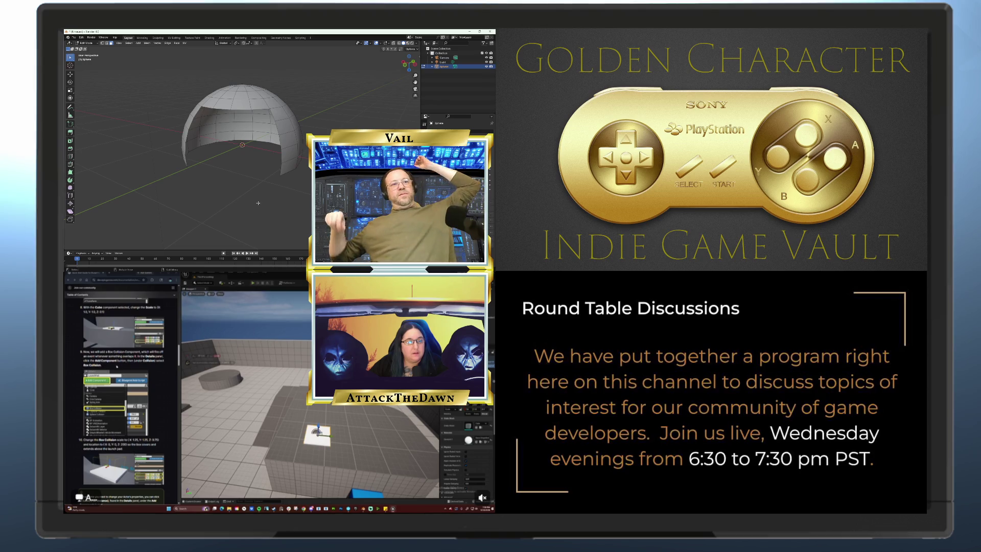
- Zoom out and orbit around the hemisphere to inspect the dome's outside
scroll(116, 365, "down", 3)
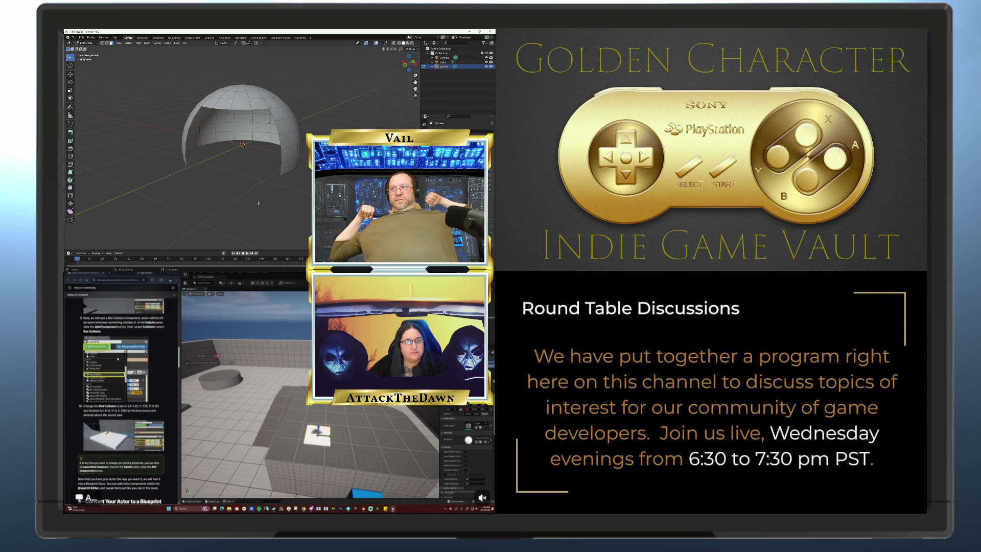
scroll(118, 358, "down", 2)
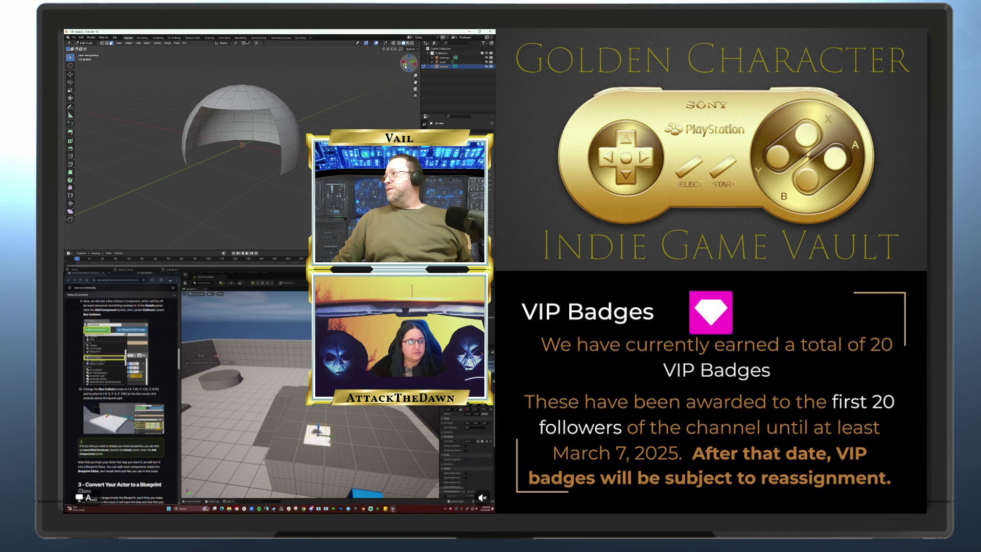
left_click_drag(408, 64, 409, 64)
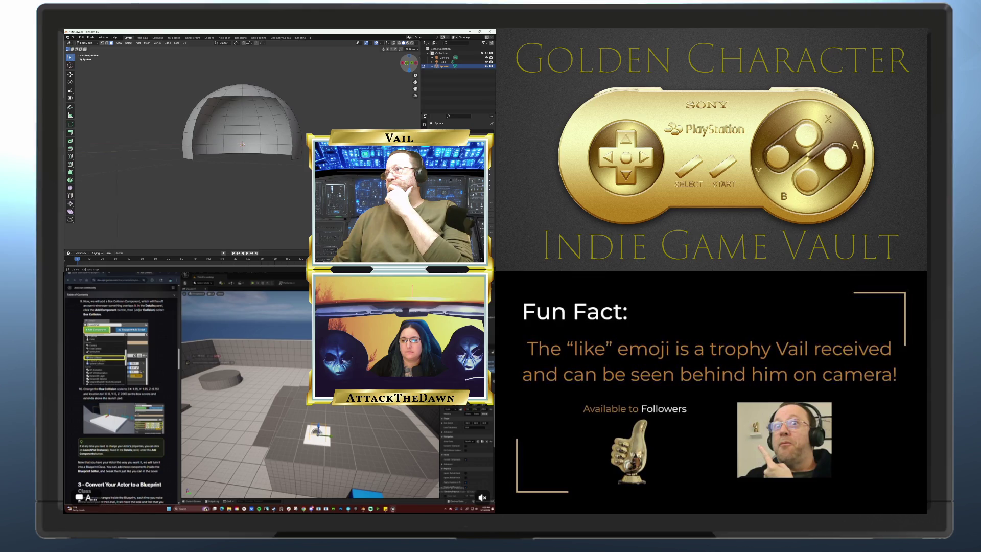
left_click_drag(409, 64, 408, 64)
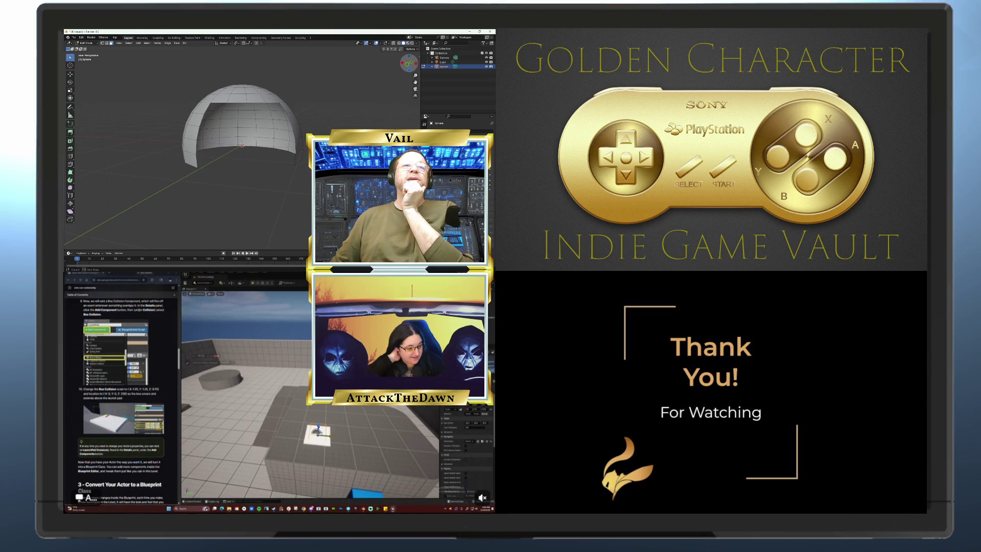
left_click_drag(408, 63, 408, 63)
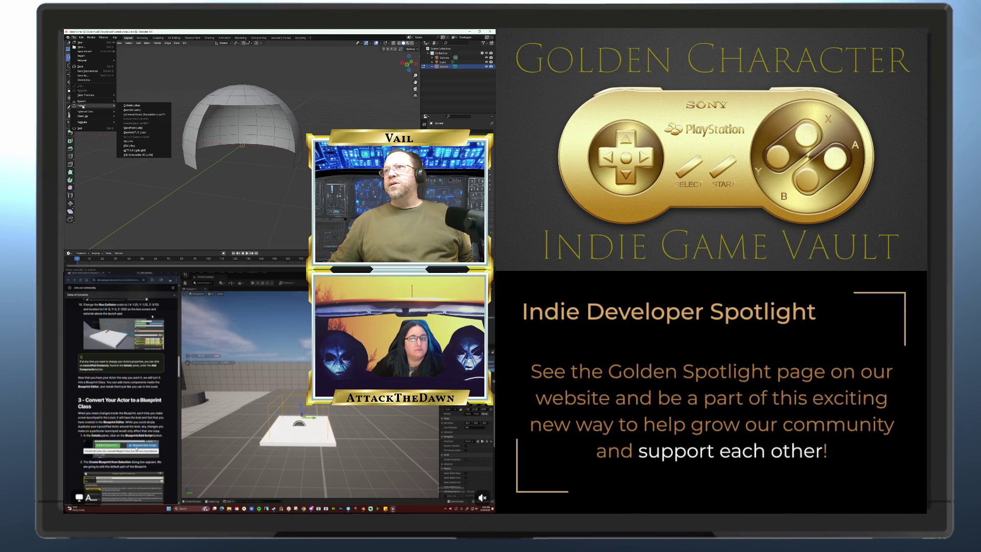
- Open the FBX export file browser, then reposition and enlarge it to list more locations
left_click(129, 145)
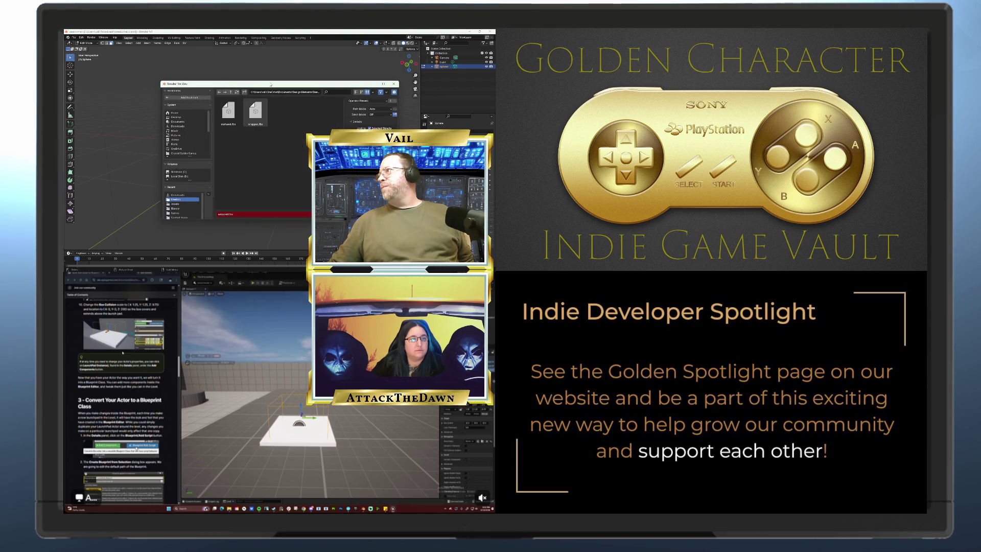
left_click_drag(271, 85, 255, 89)
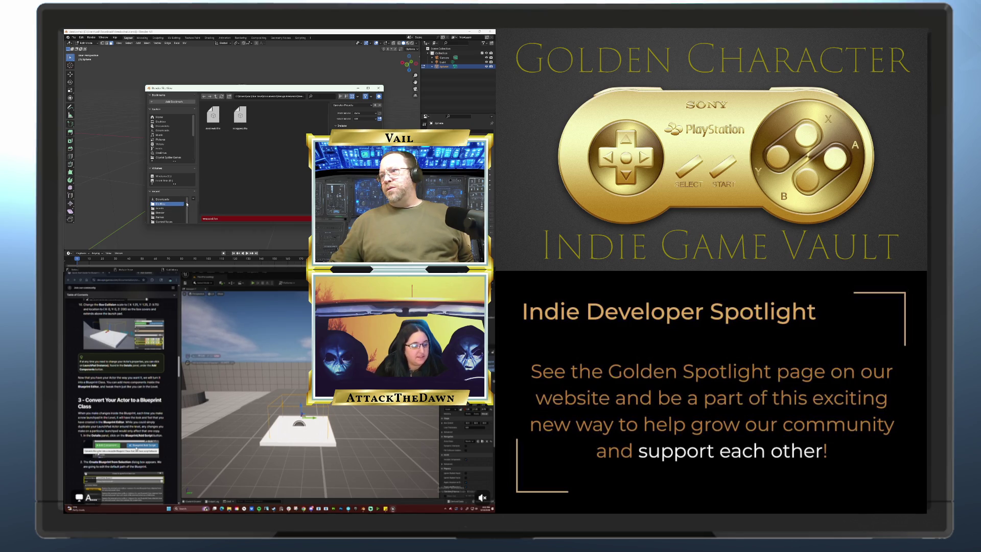
scroll(187, 205, "down", 1)
scroll(187, 205, "up", 1)
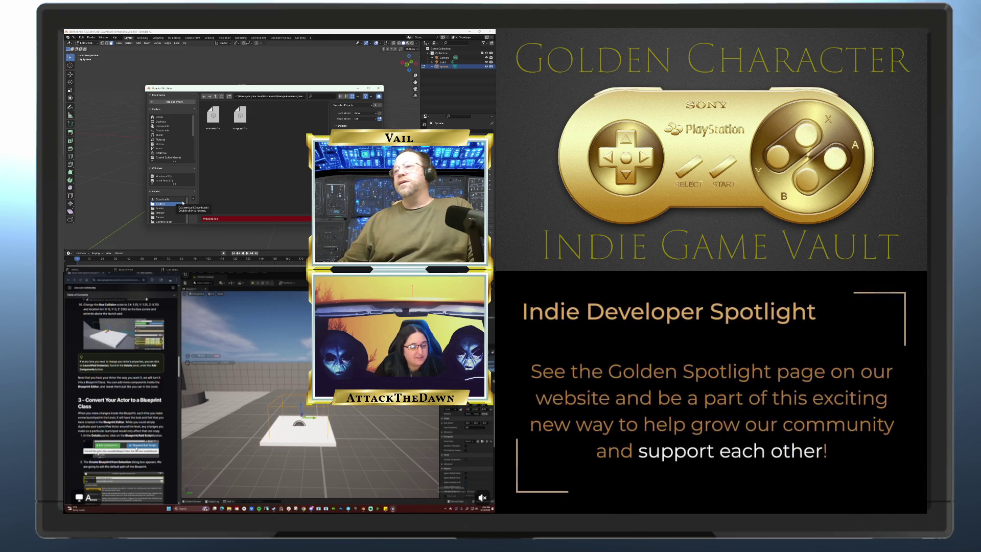
left_click_drag(186, 204, 190, 199)
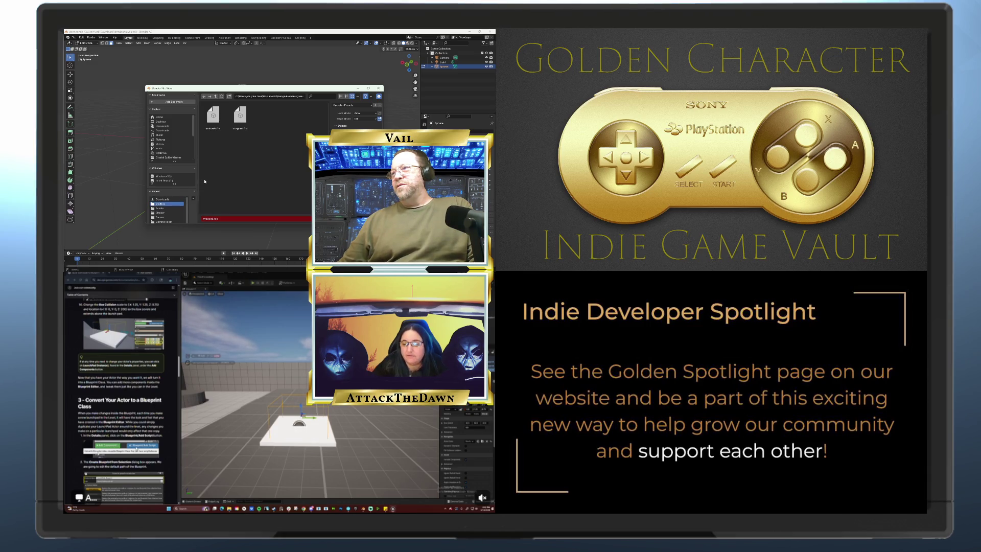
left_click_drag(269, 91, 269, 63)
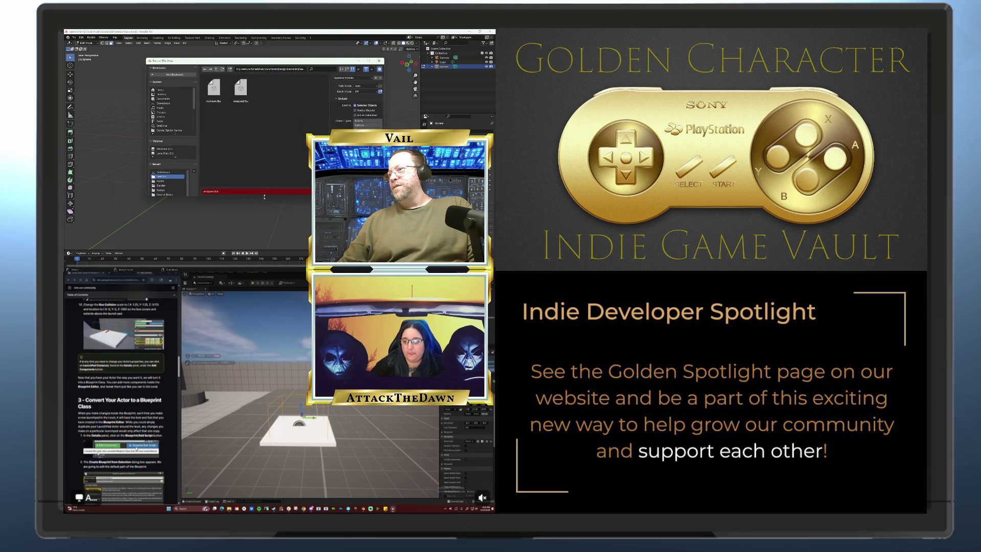
left_click_drag(264, 197, 255, 244)
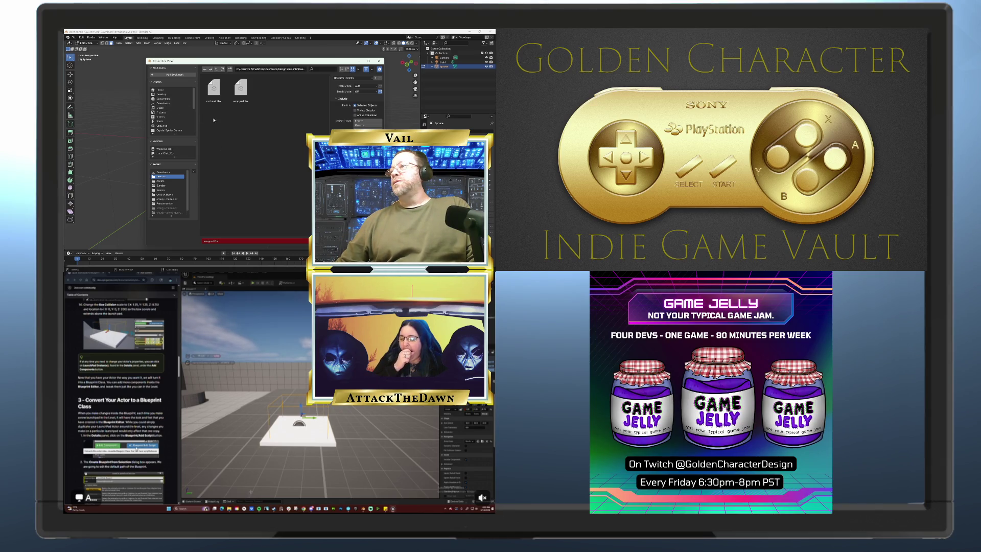
- Rename the export file to 'rando' and export the dome as FBX
left_click(222, 240)
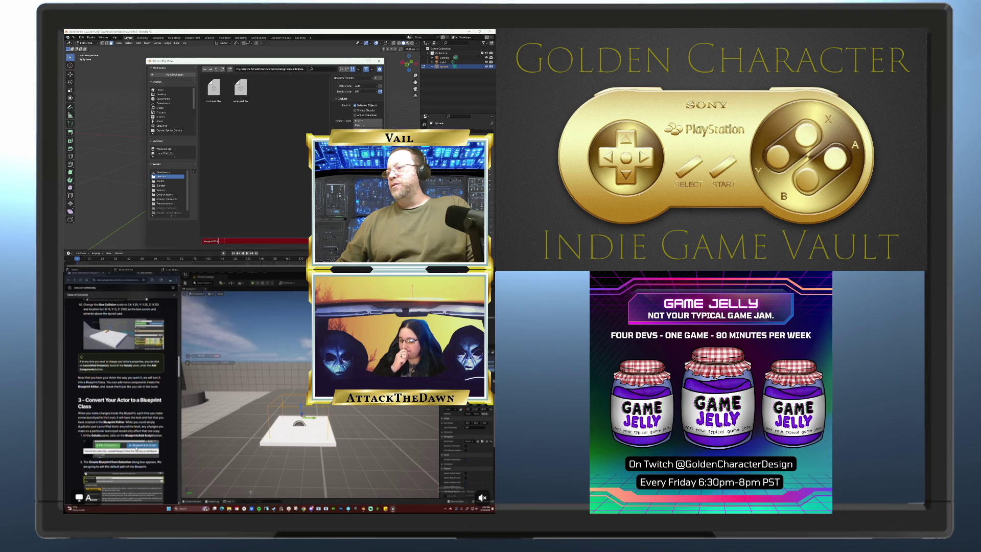
double_click(223, 241)
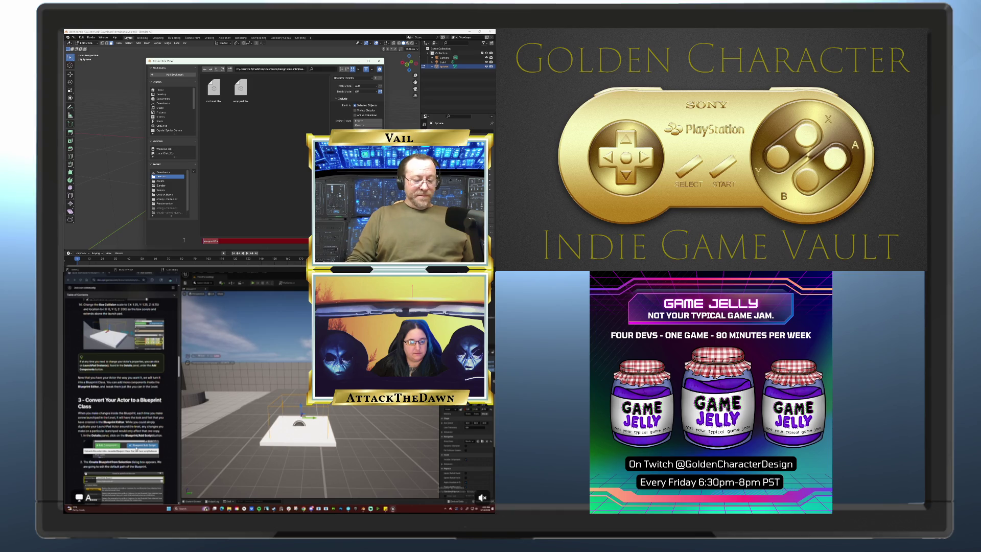
type("r")
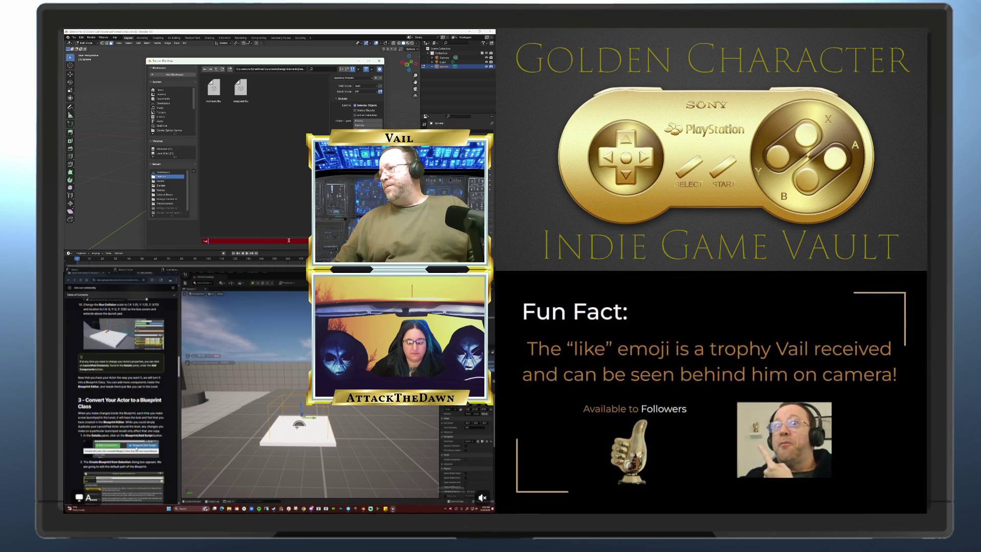
type("ando")
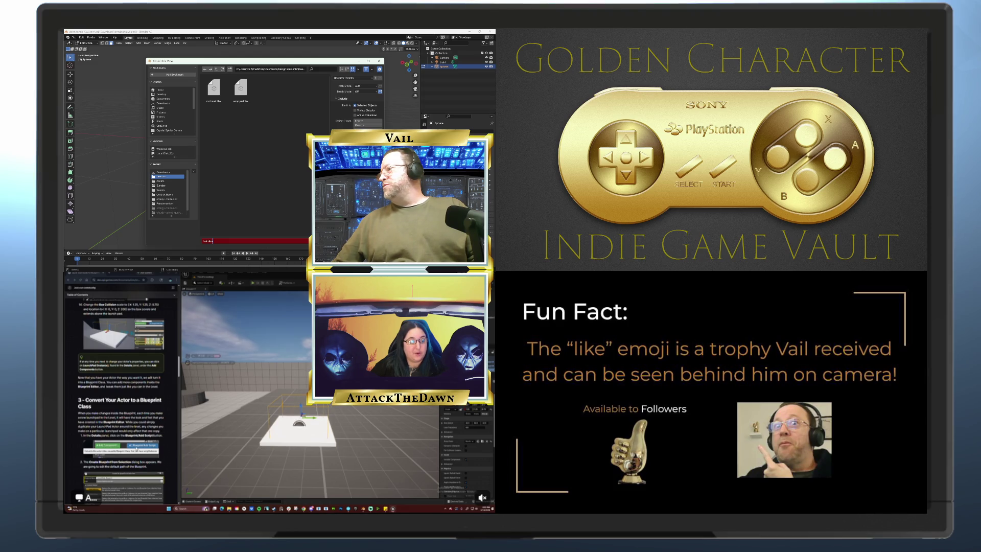
key("Return")
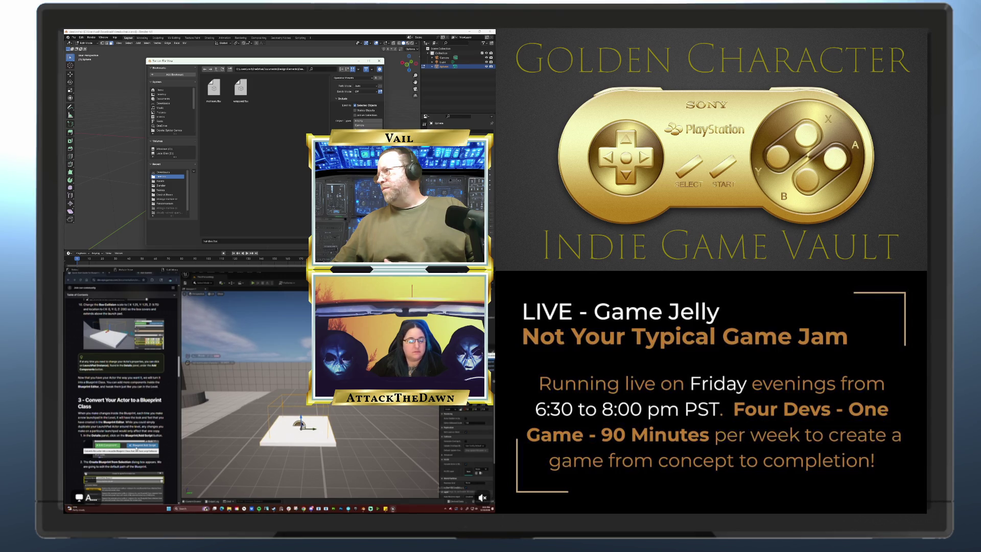
key("Return")
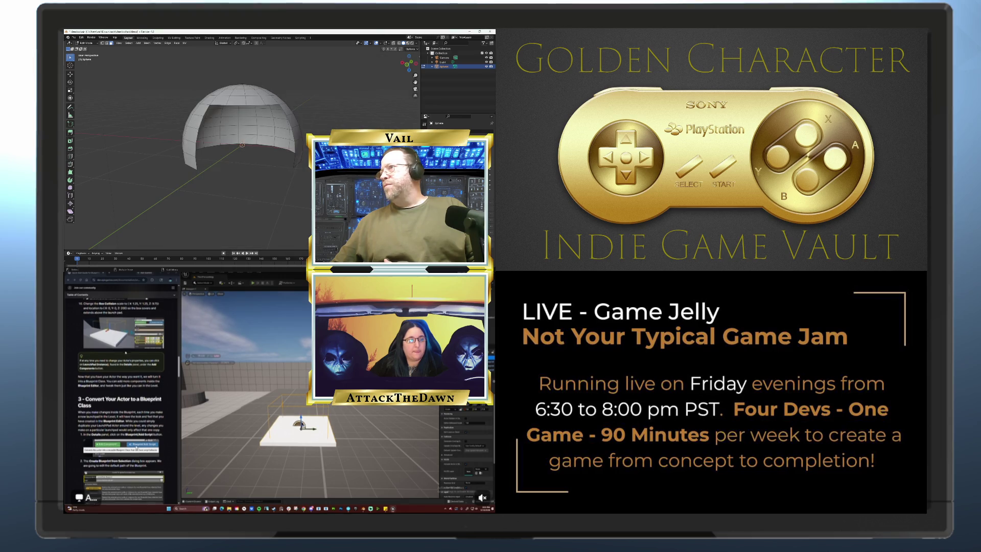
- Minimize Blender and bring up the Unity project window from the taskbar
scroll(125, 352, "down", 1)
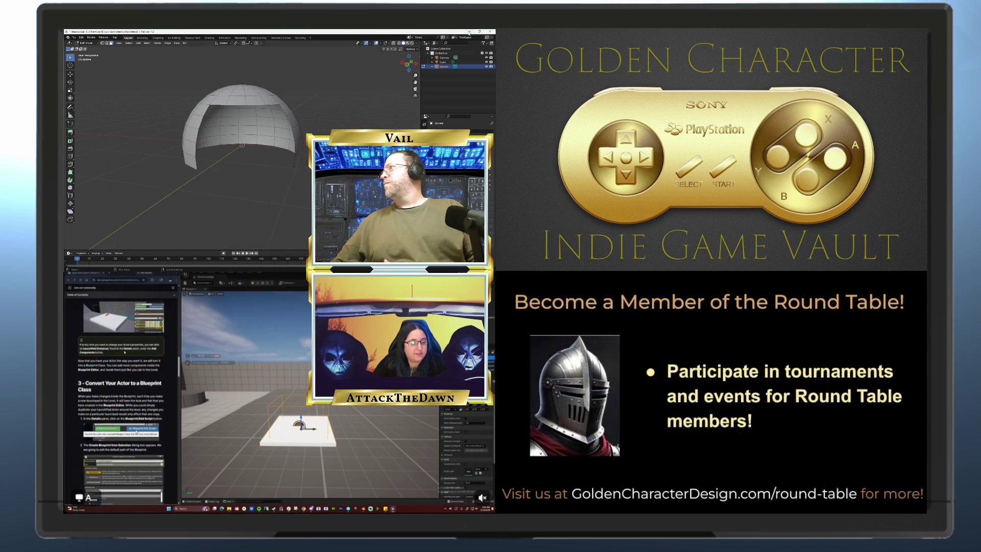
left_click(469, 31)
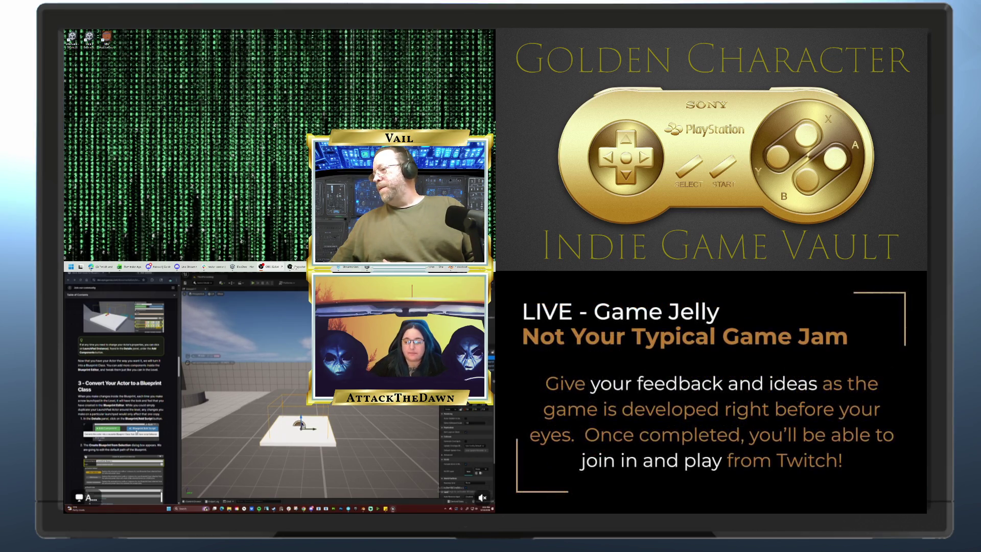
mouse_move(295, 269)
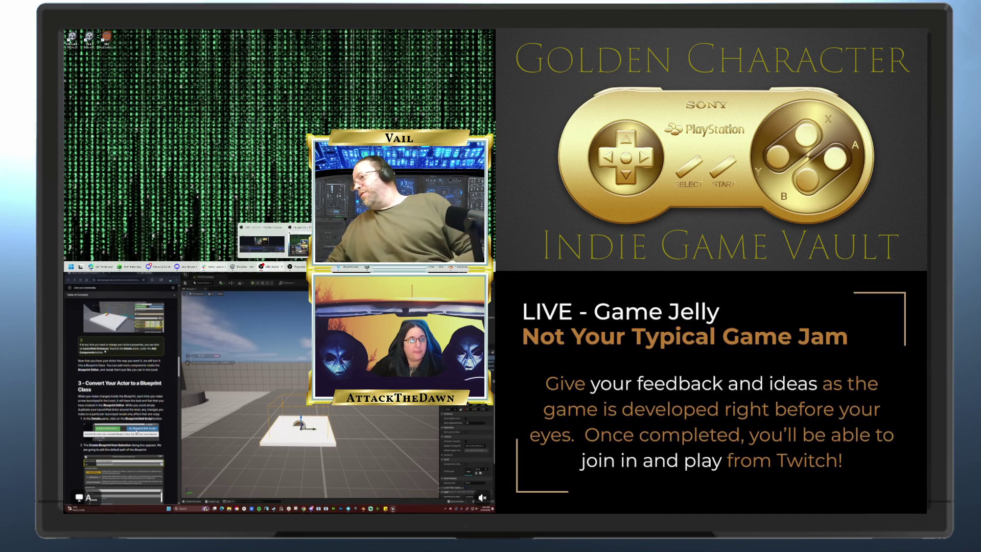
mouse_move(238, 268)
scroll(121, 389, "down", 1)
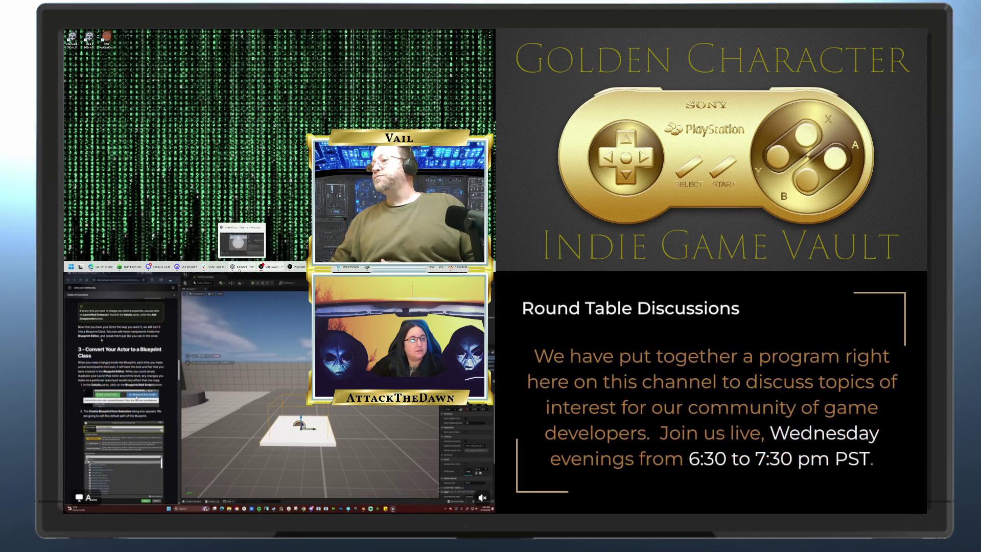
scroll(121, 388, "down", 1)
left_click(238, 268)
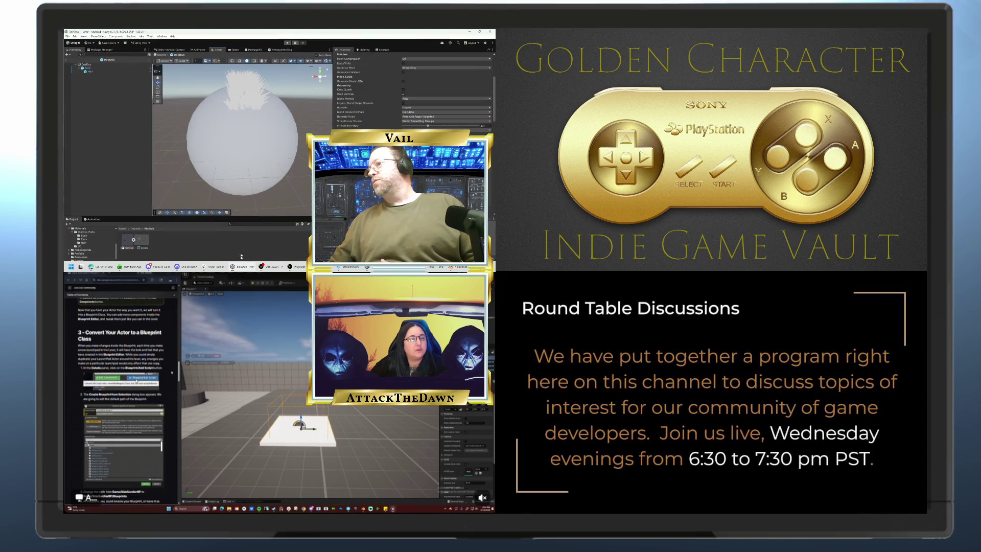
scroll(121, 388, "down", 2)
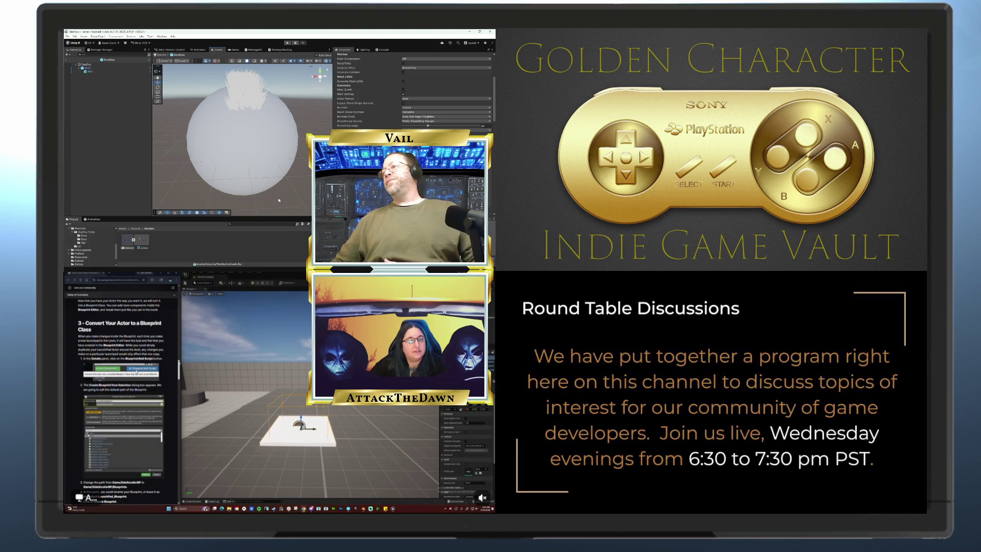
scroll(121, 389, "up", 2)
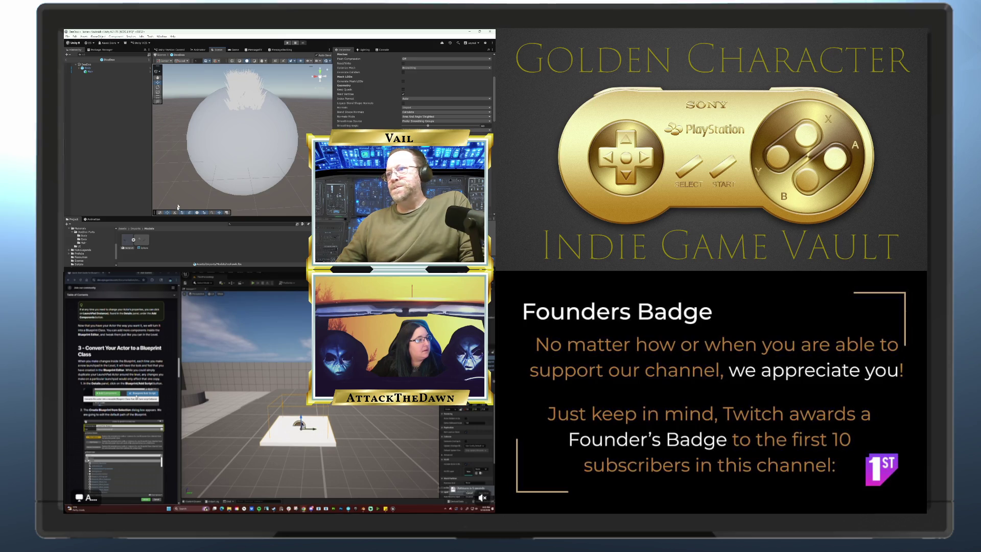
left_click_drag(172, 216, 172, 215)
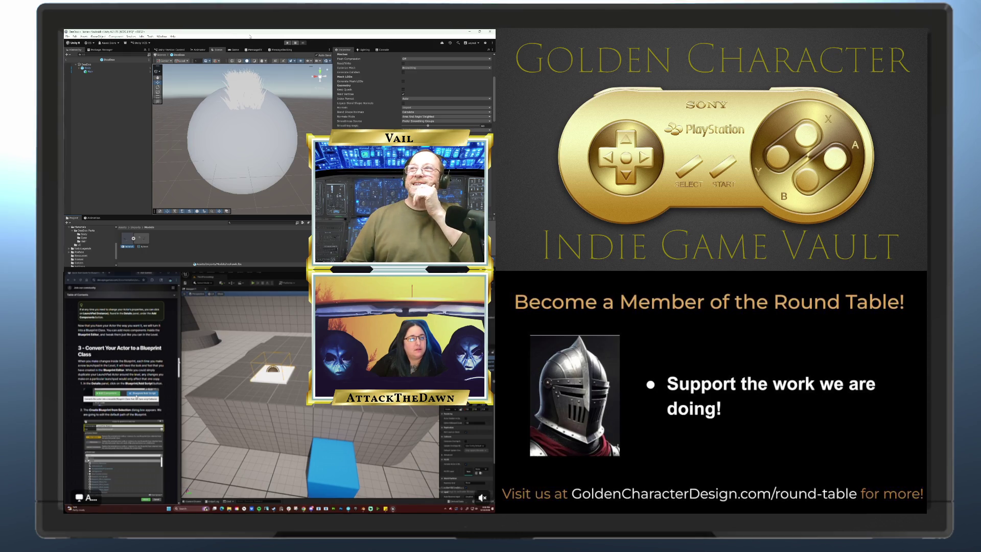
- Zoom the viewport to view the platform, grey block walls and blue cube
scroll(121, 399, "down", 3)
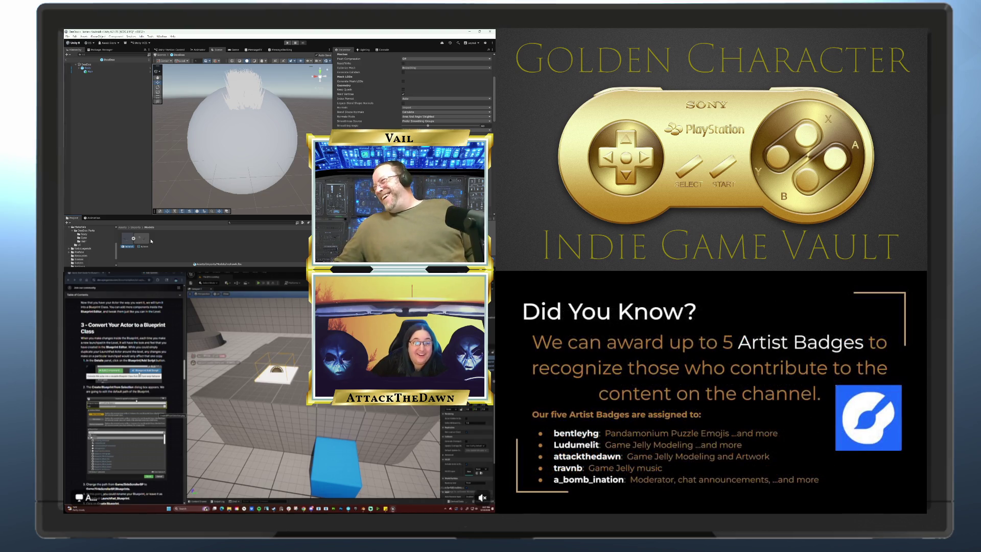
scroll(122, 388, "up", 15)
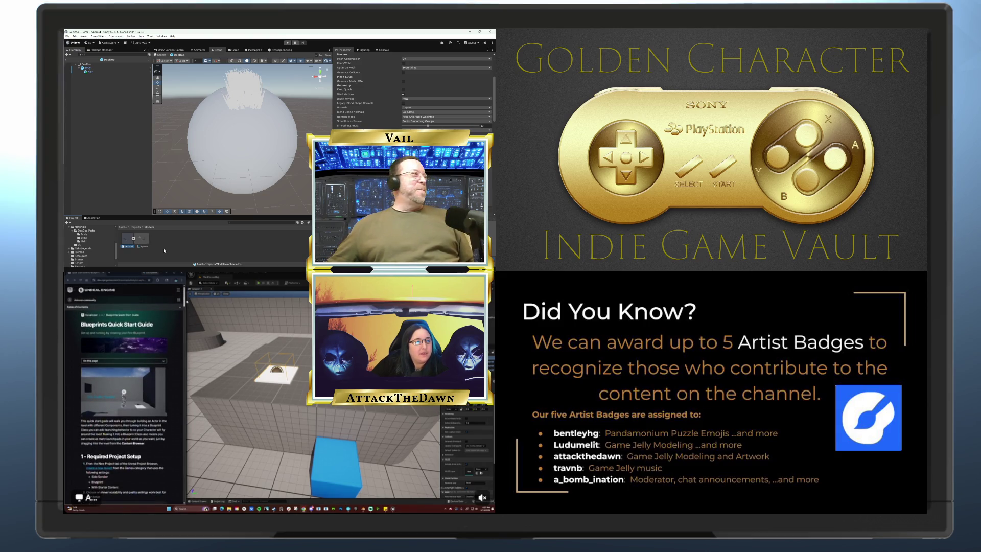
scroll(122, 388, "down", 5)
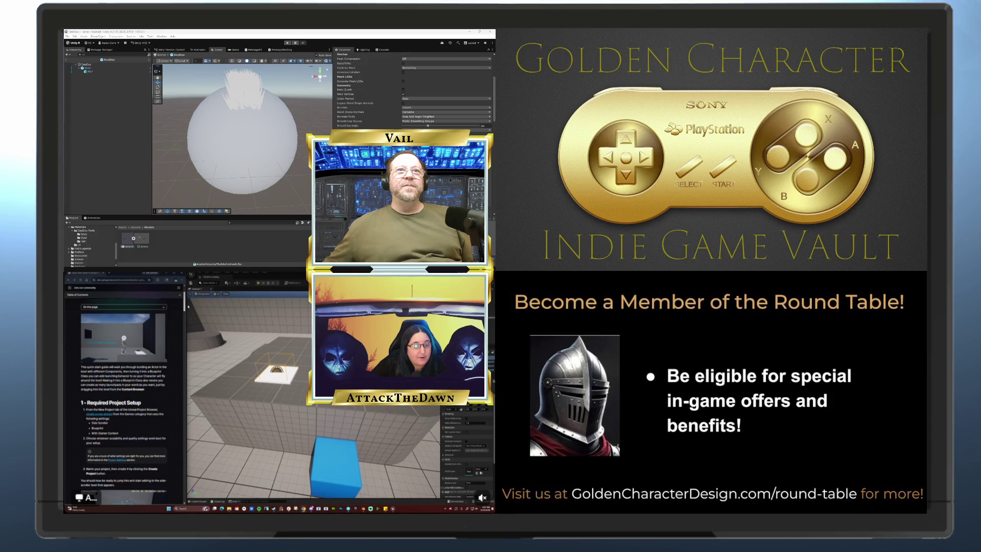
scroll(188, 307, "down", 1)
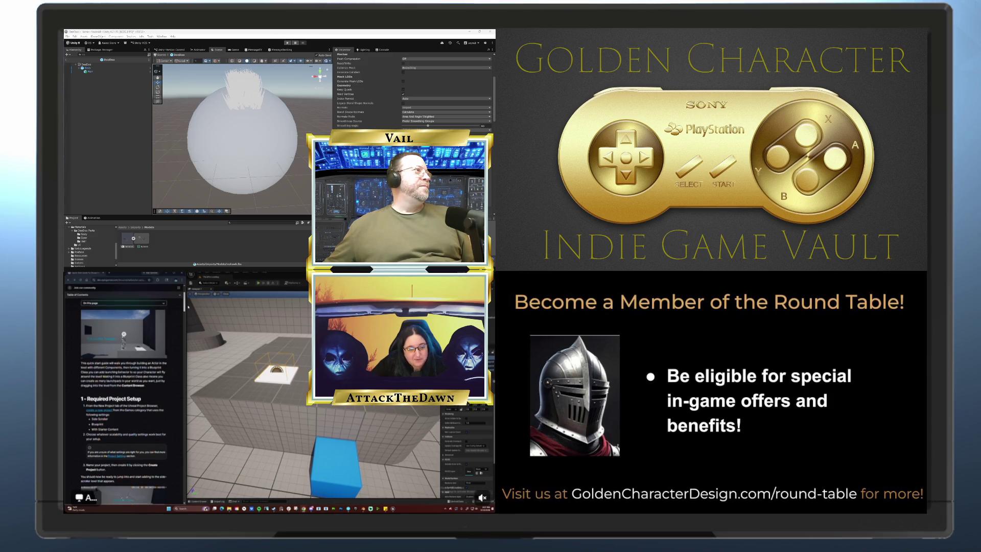
scroll(188, 307, "down", 1)
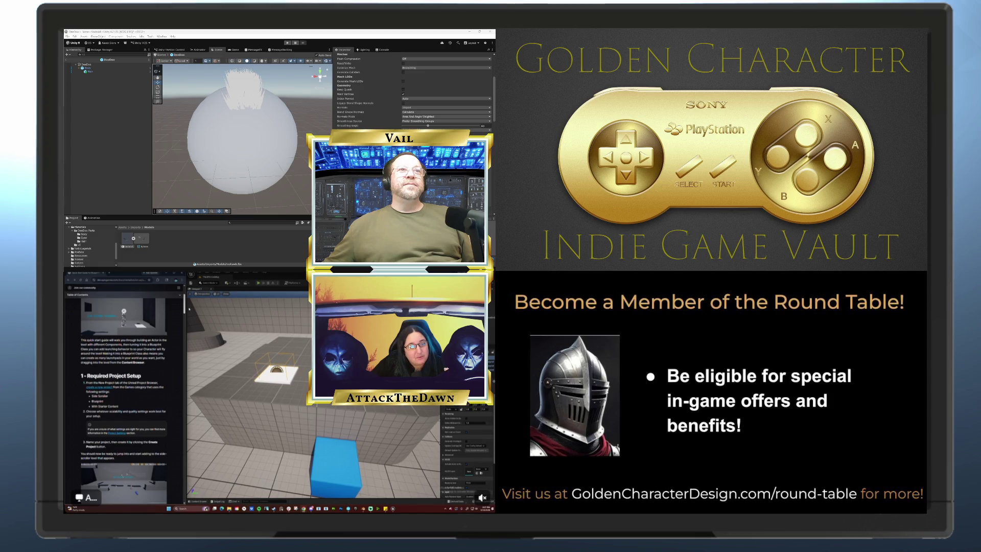
left_click_drag(188, 308, 199, 367)
scroll(169, 342, "down", 2)
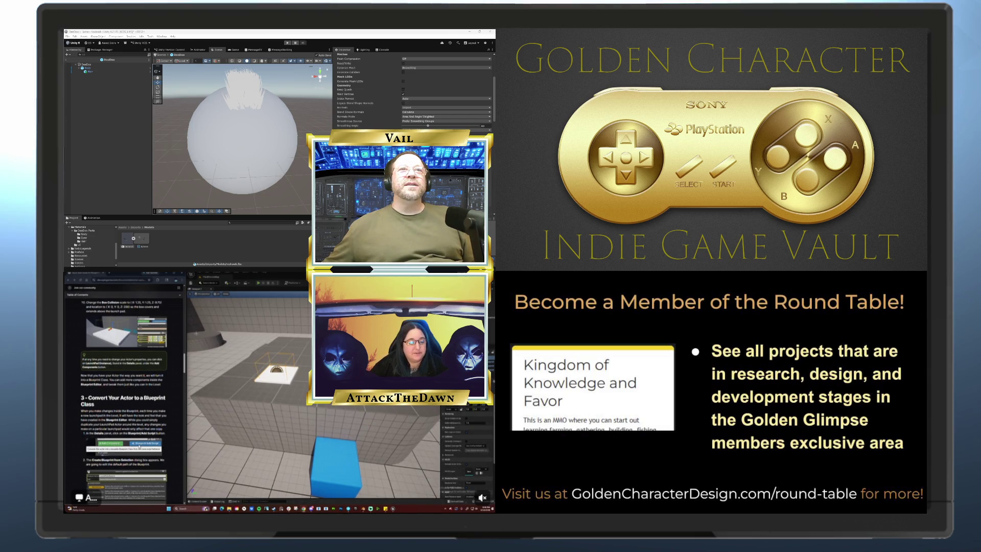
- Import the asset file from File Explorer into the Unity project's Assets folder
left_click_drag(133, 238, 172, 251)
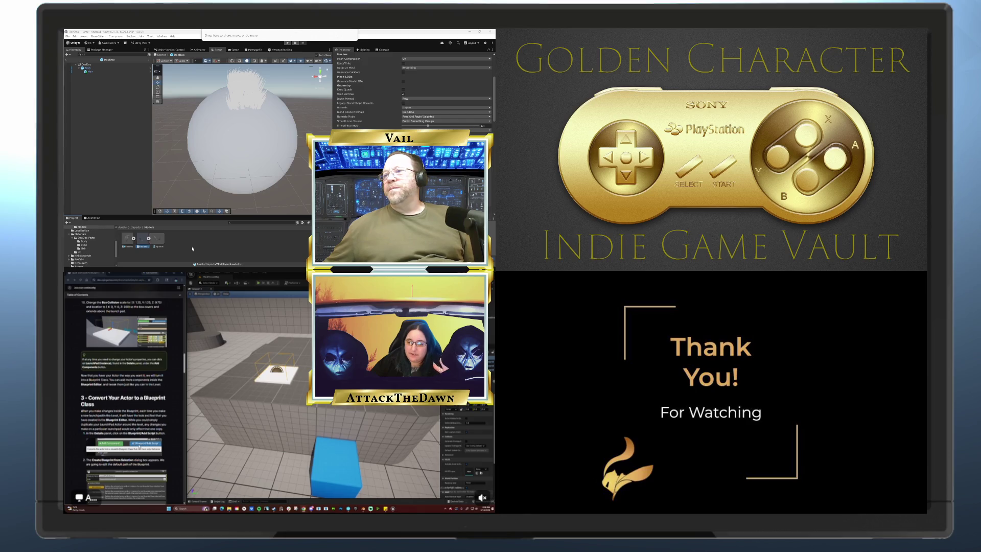
left_click_drag(192, 248, 191, 243)
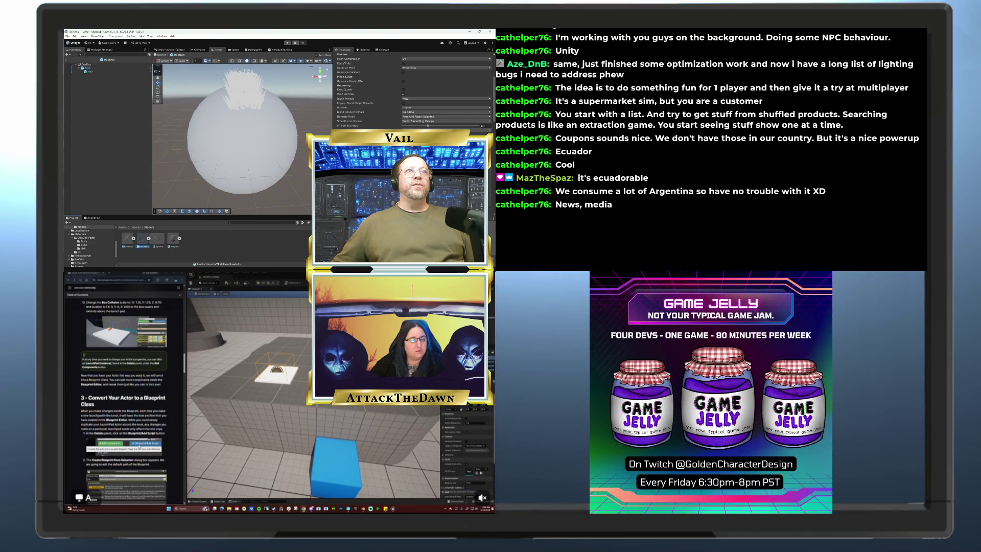
scroll(139, 445, "down", 2)
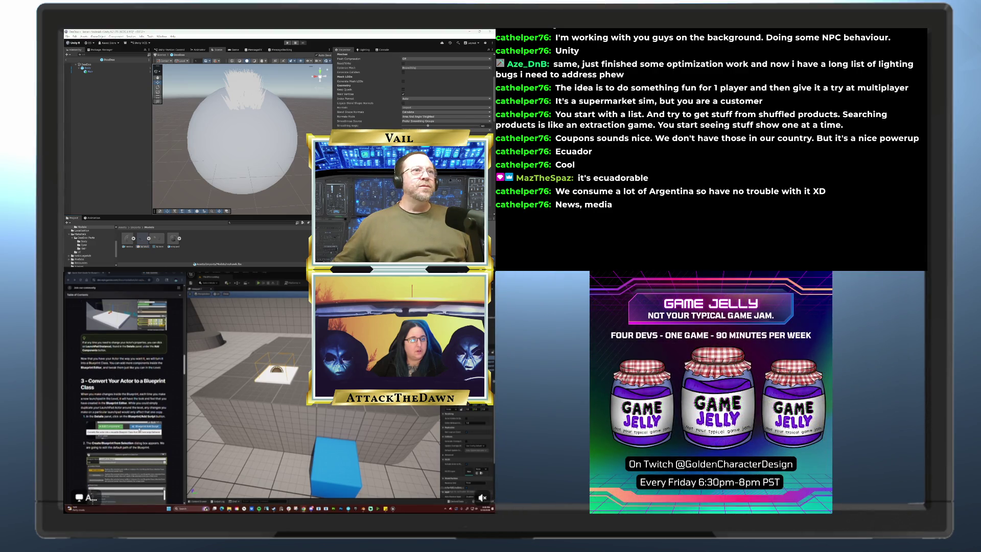
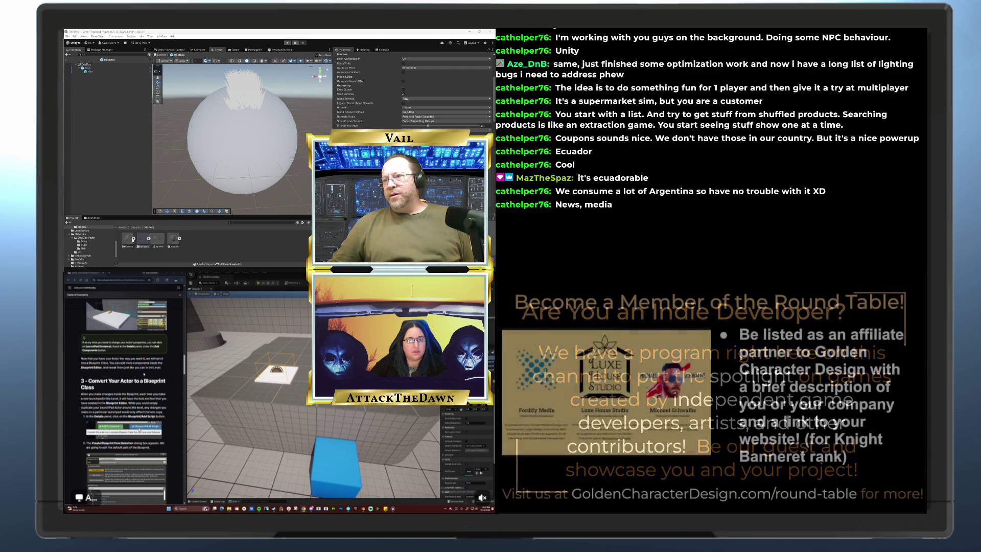
- Set the first hair model's import Scale Factor to 0.5
scroll(140, 430, "down", 5)
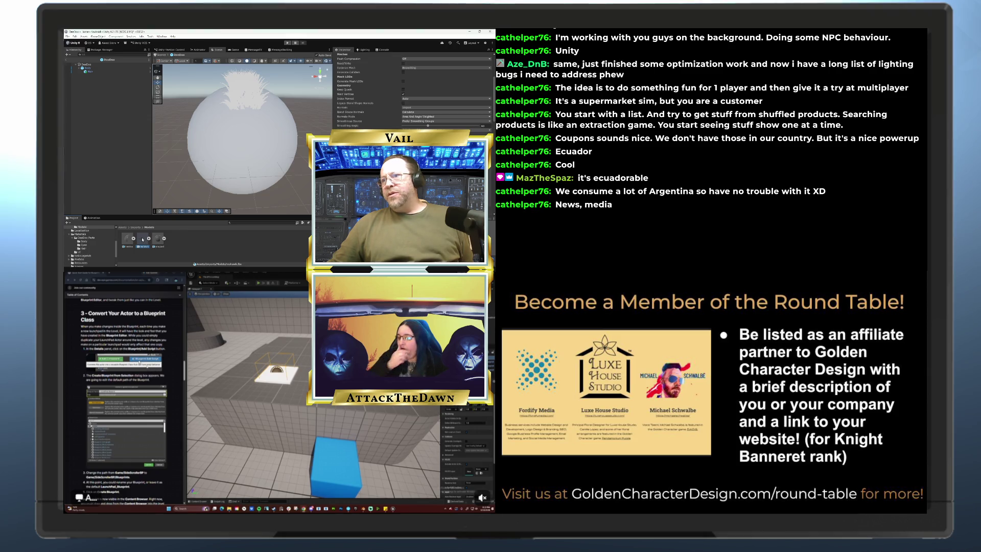
scroll(376, 105, "up", 5)
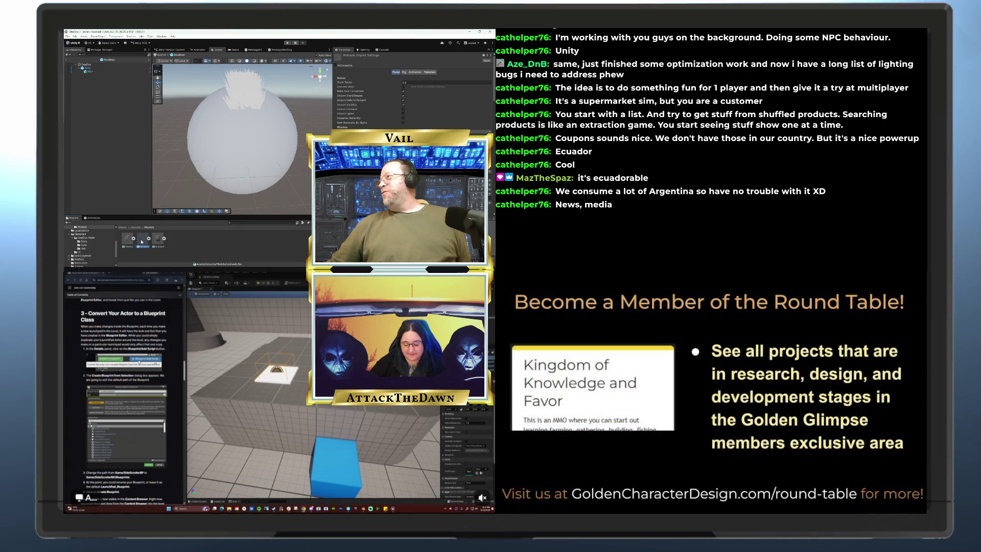
left_click(126, 242)
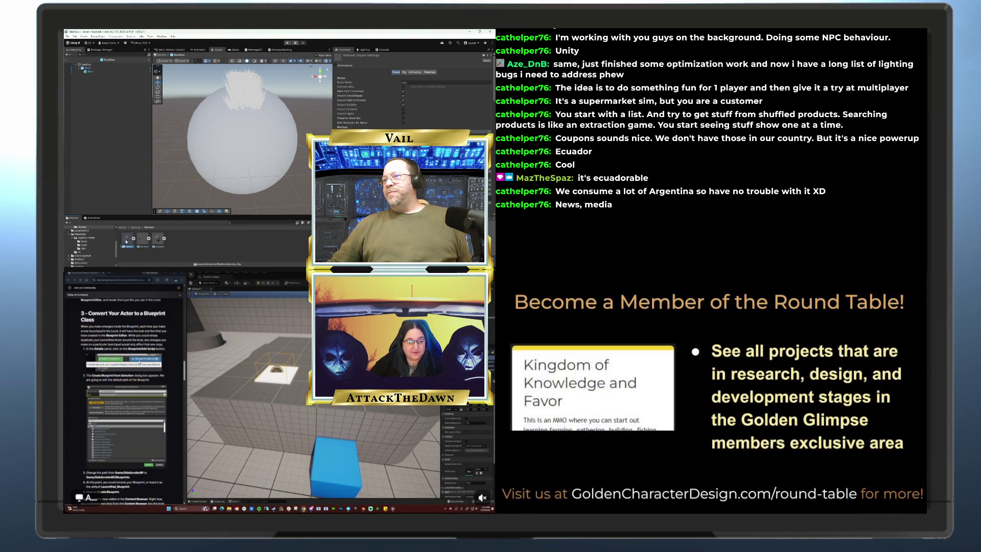
left_click(392, 83)
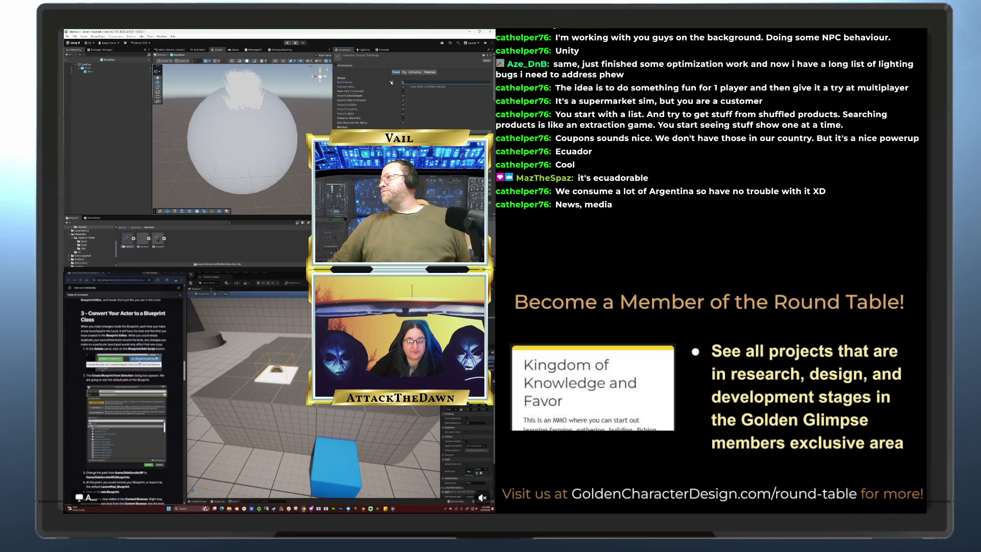
type("0.5")
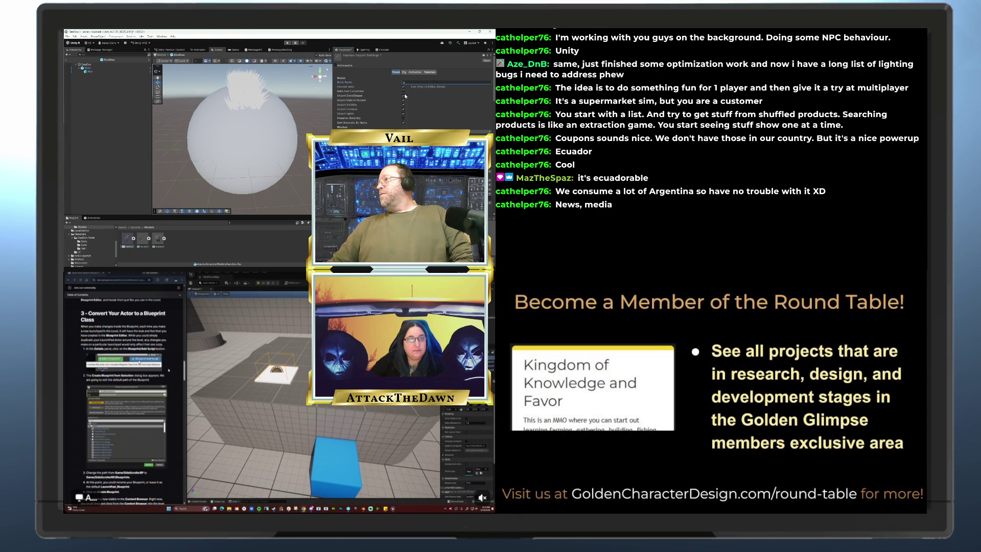
- Inspect the wrapped model's import settings, select Hair, and expand the model to show its Sphere mesh
left_click(158, 239)
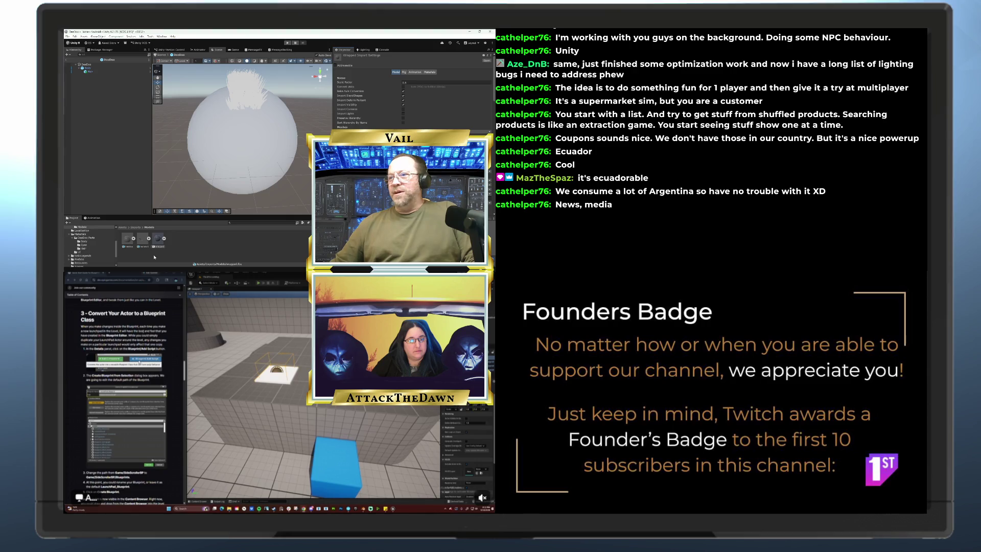
left_click(92, 72)
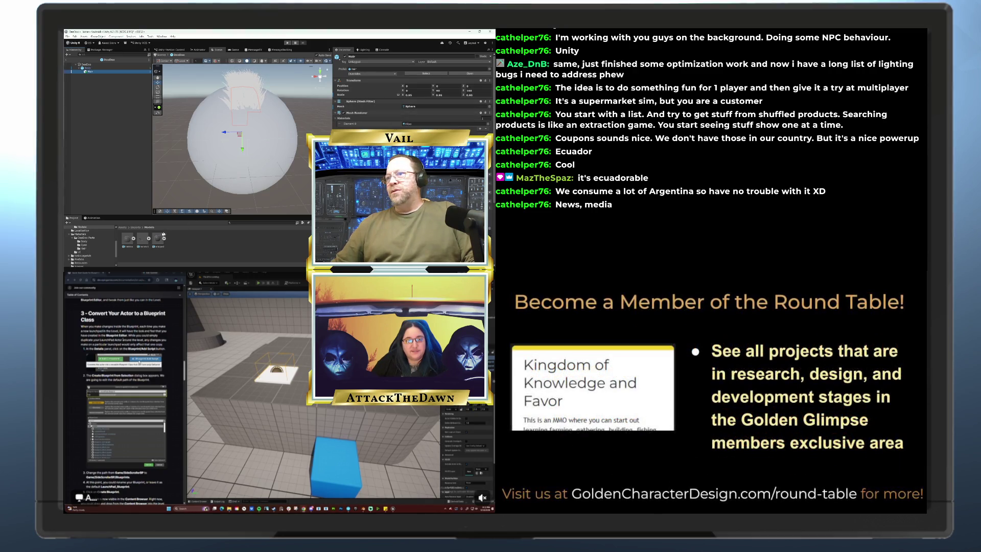
left_click(144, 239)
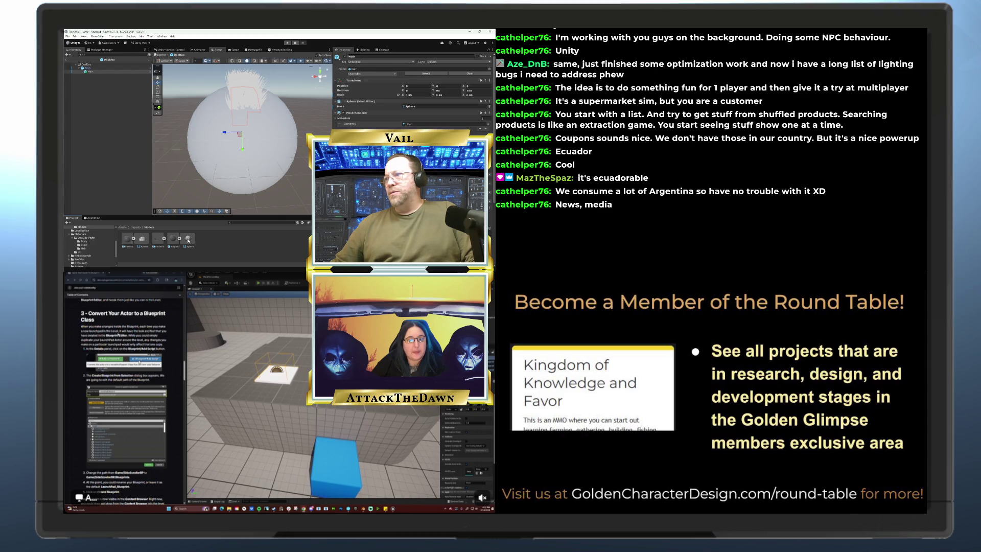
- Assign the Sphere mesh to Hair's Mesh Filter and set its Y and Z rotation to 0
mouse_move(189, 241)
left_mouse_down()
mouse_move(265, 174)
mouse_move(421, 106)
left_mouse_up()
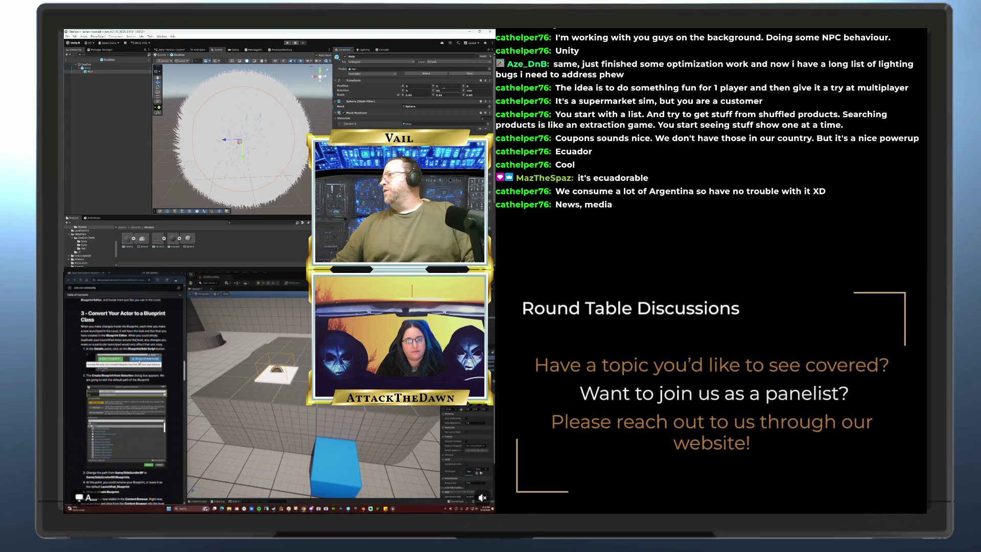
left_click(440, 91)
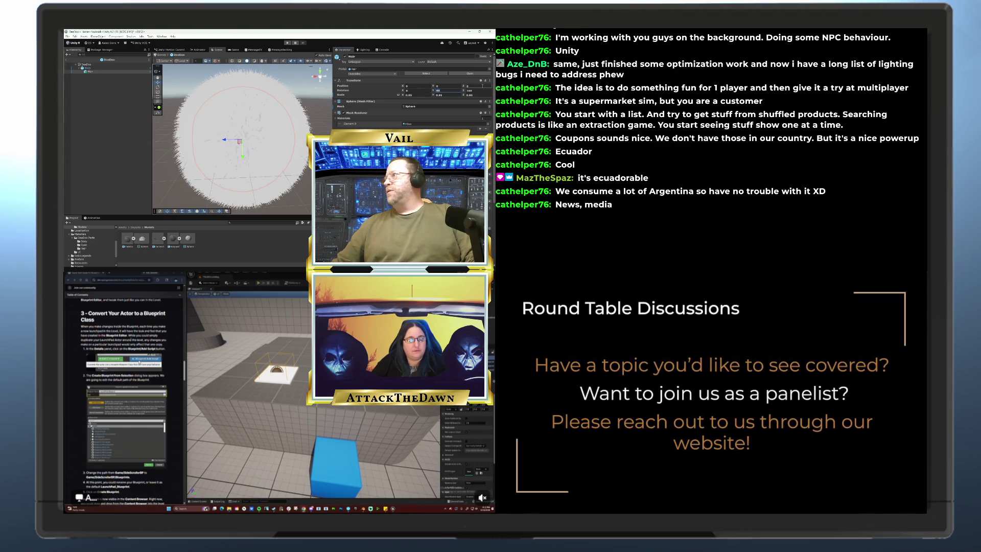
type("0")
left_click(476, 90)
type("0")
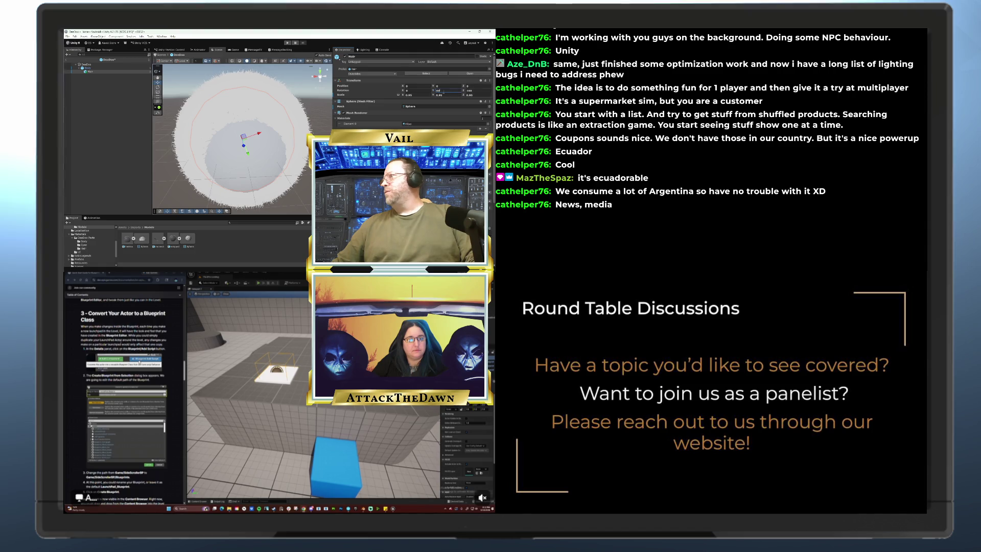
left_click(474, 90)
type("0")
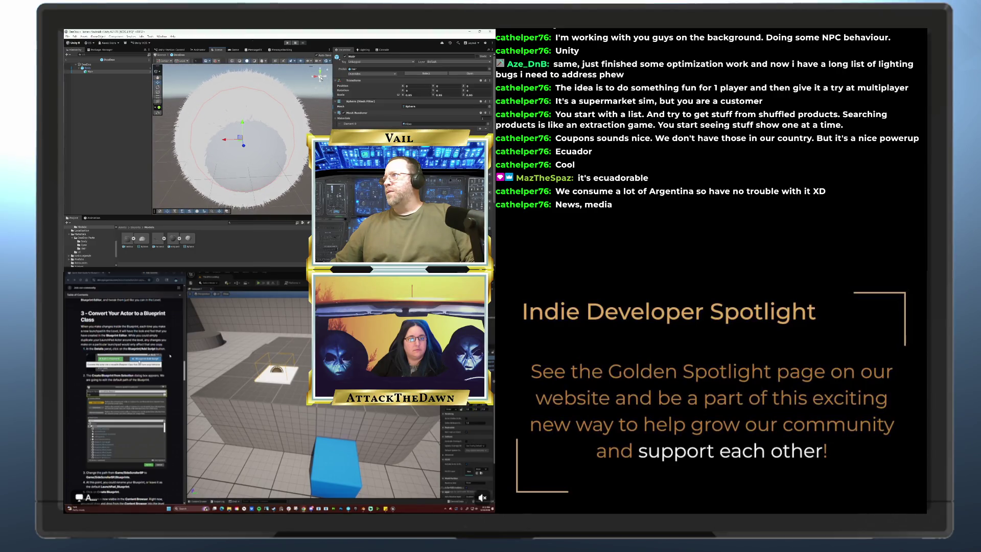
- Orbit and zoom around the fur sphere to inspect it and its Sphere mesh
left_click(321, 77)
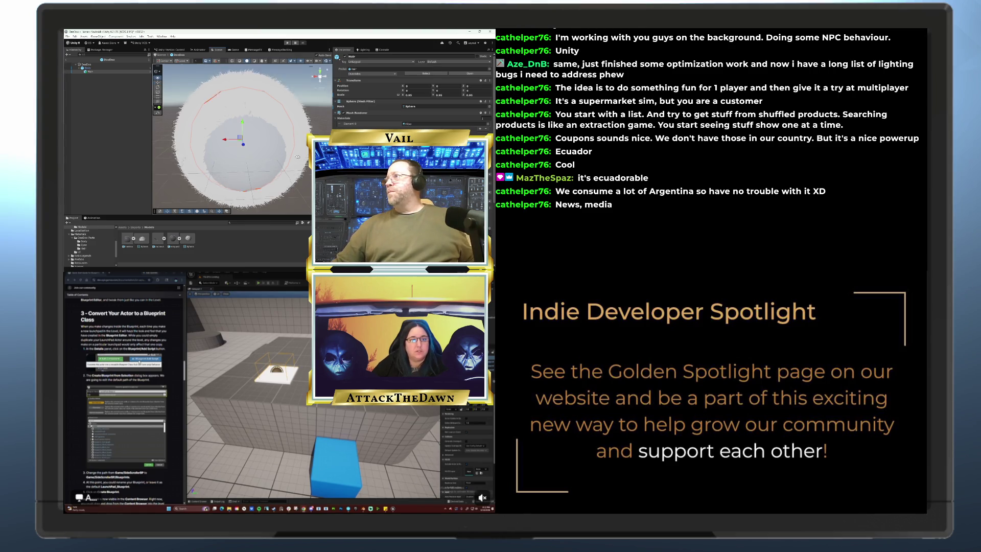
left_click_drag(301, 165, 294, 138)
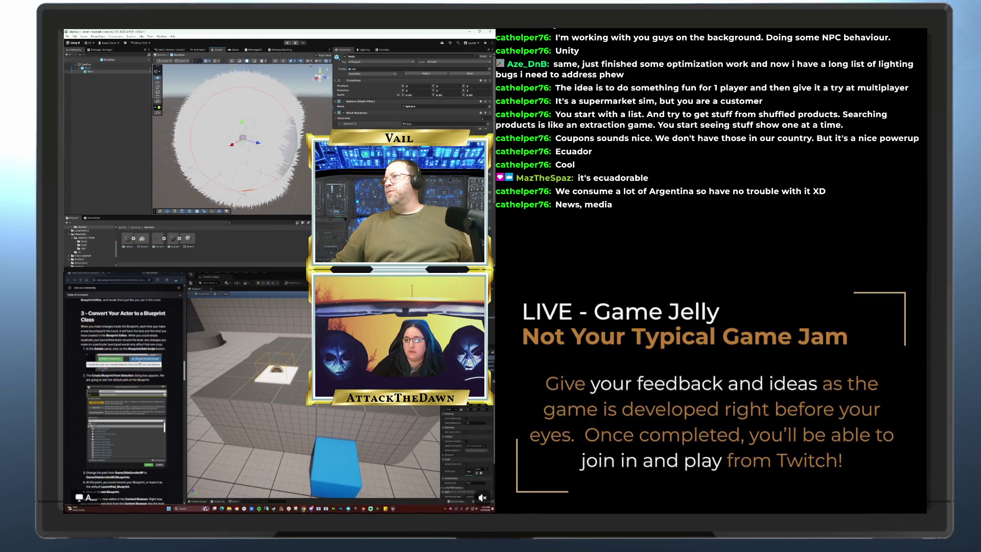
left_click_drag(272, 163, 271, 144)
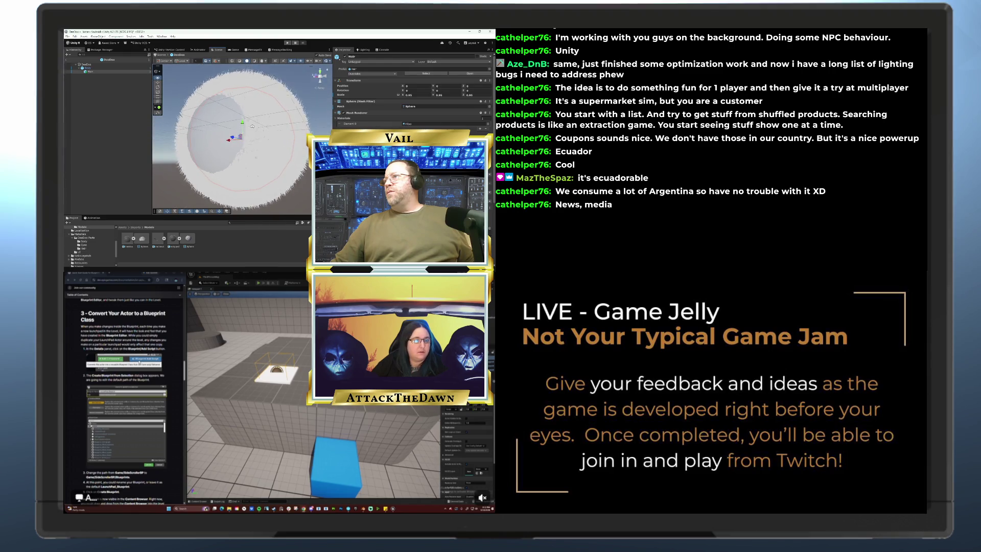
left_click_drag(272, 144, 277, 131)
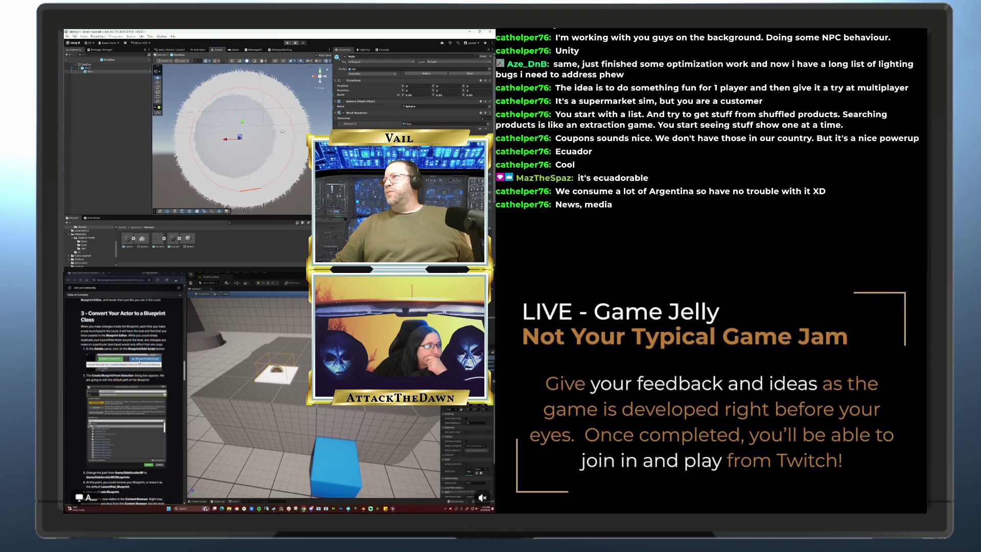
scroll(285, 136, "up", 3)
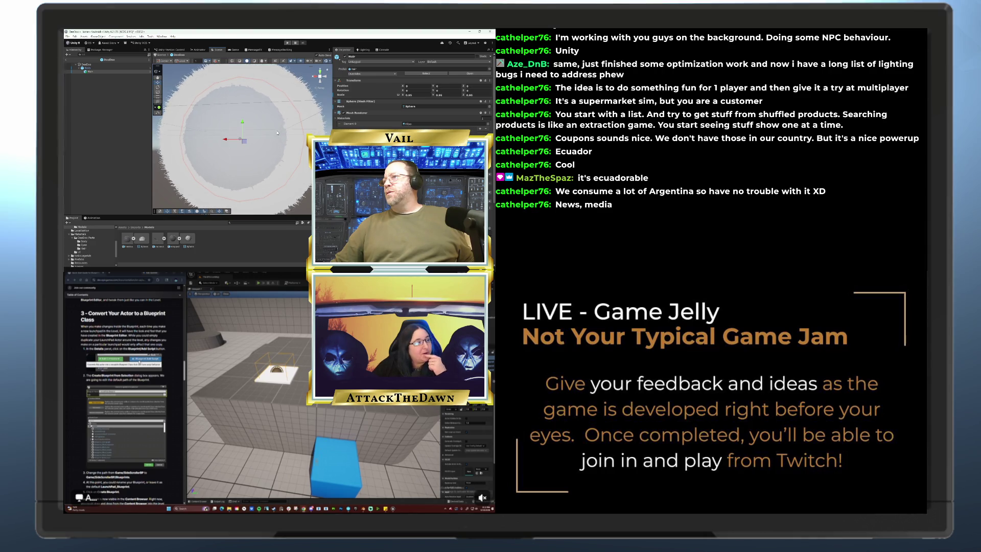
scroll(270, 137, "up", 2)
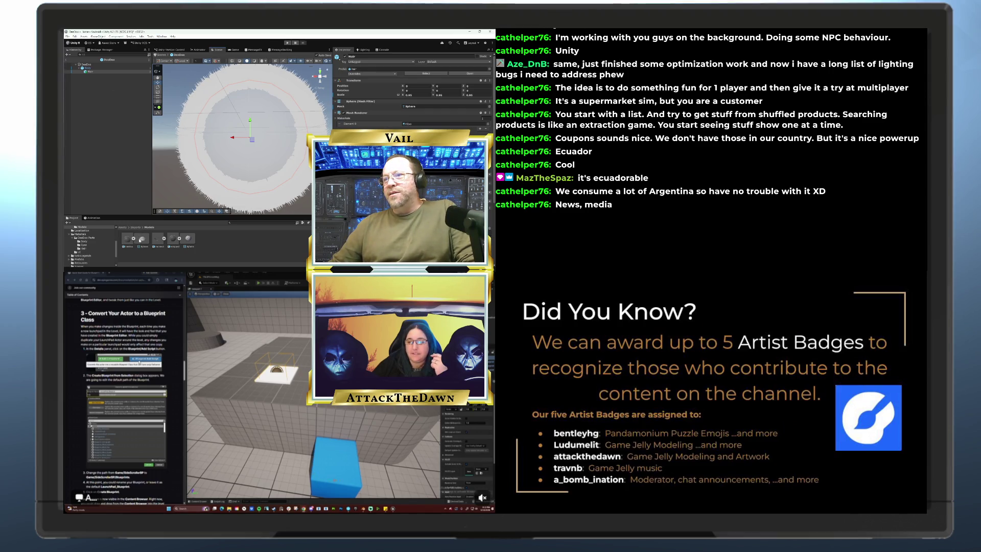
left_click(413, 108)
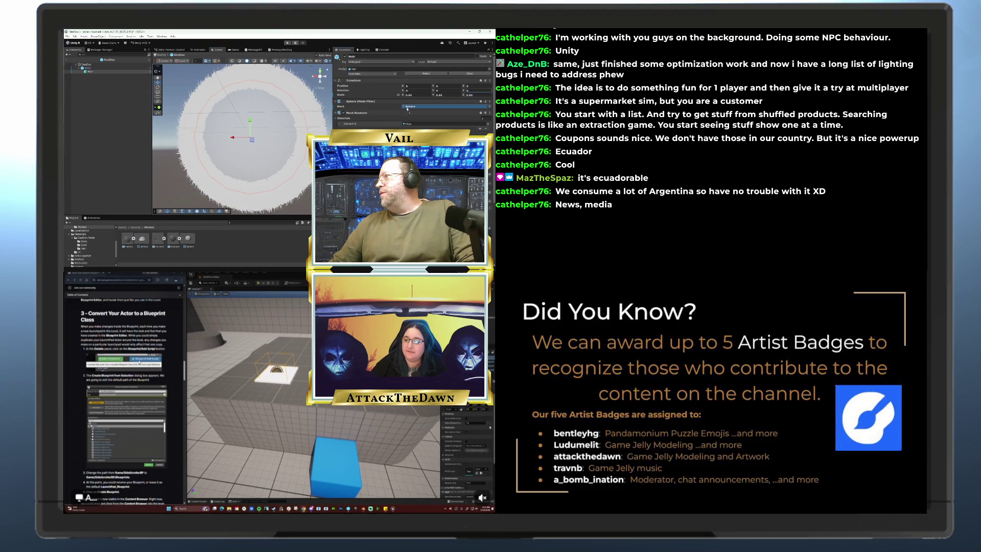
left_click_drag(413, 108, 413, 108)
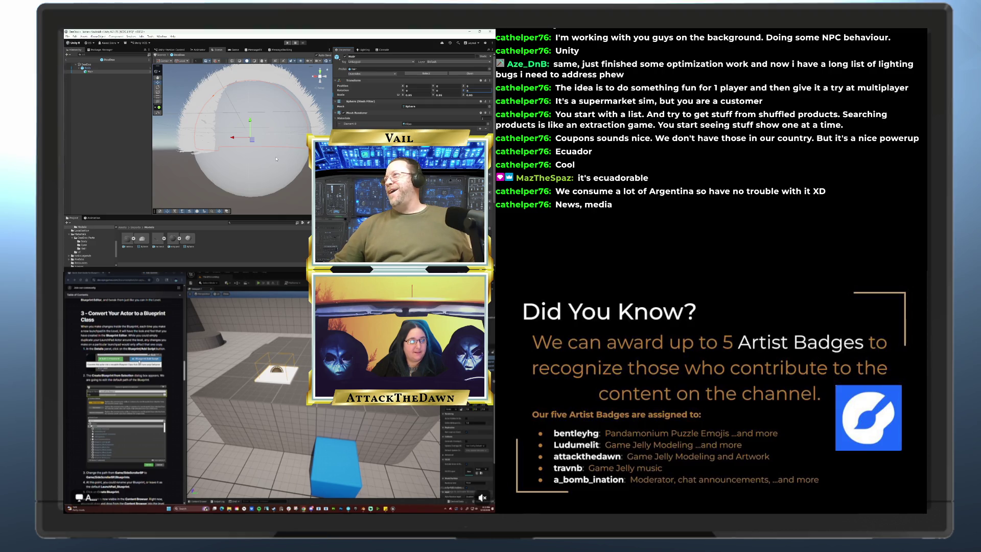
mouse_move(275, 159)
left_mouse_down()
mouse_move(209, 173)
mouse_move(299, 182)
mouse_move(277, 160)
left_mouse_up()
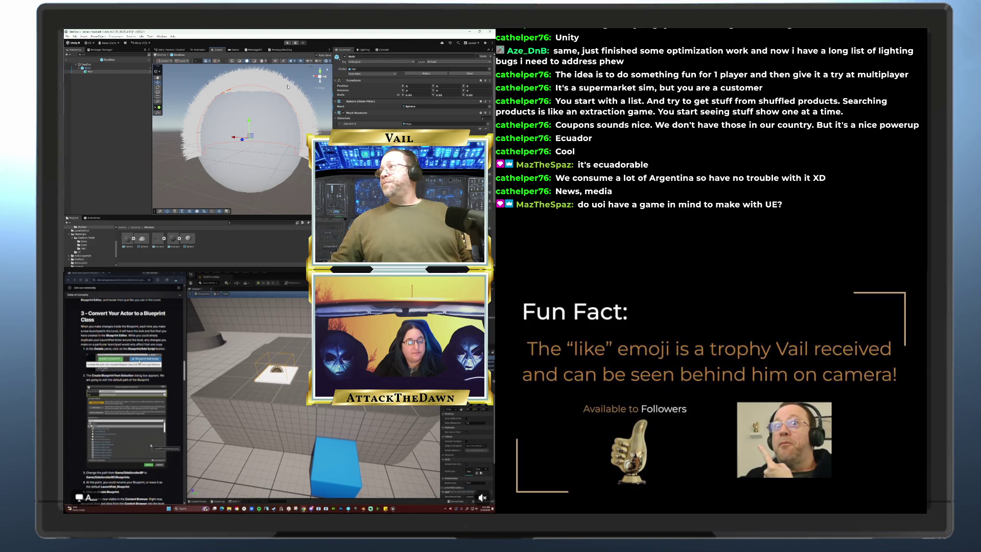
mouse_move(271, 89)
left_mouse_down()
mouse_move(215, 186)
mouse_move(190, 87)
mouse_move(305, 90)
mouse_move(229, 103)
mouse_move(279, 100)
mouse_move(256, 184)
mouse_move(176, 344)
mouse_move(214, 240)
mouse_move(240, 103)
left_mouse_up()
scroll(240, 104, "down", 2)
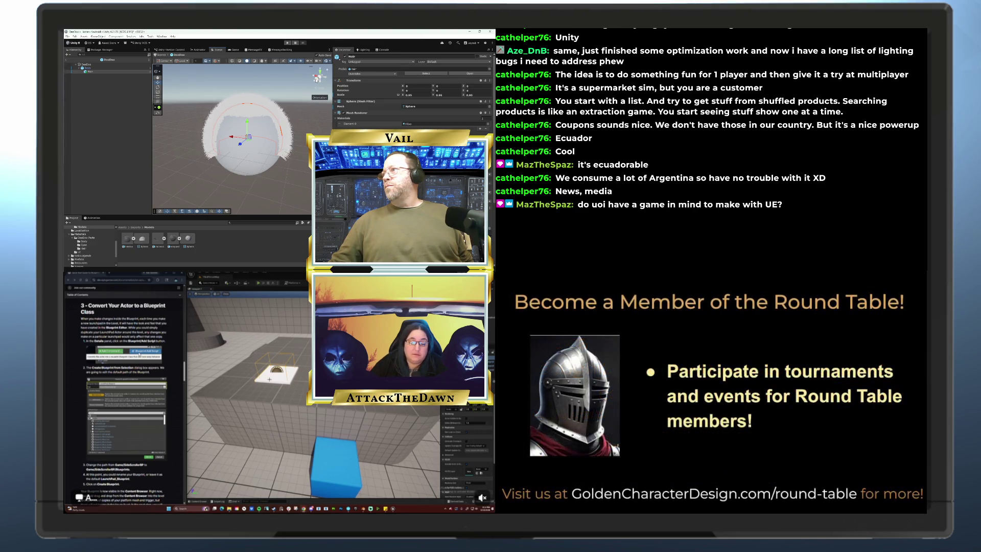
left_click(317, 77)
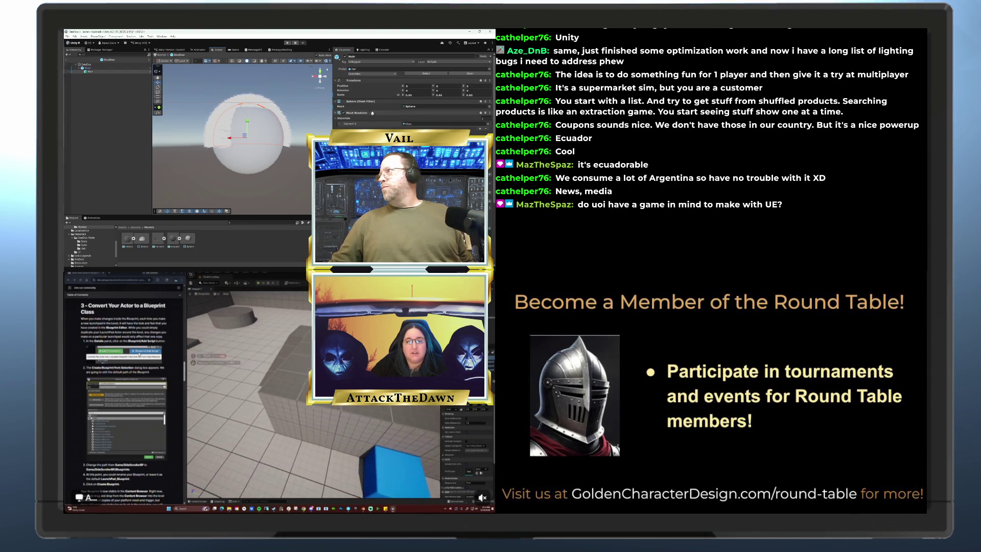
left_click(145, 240)
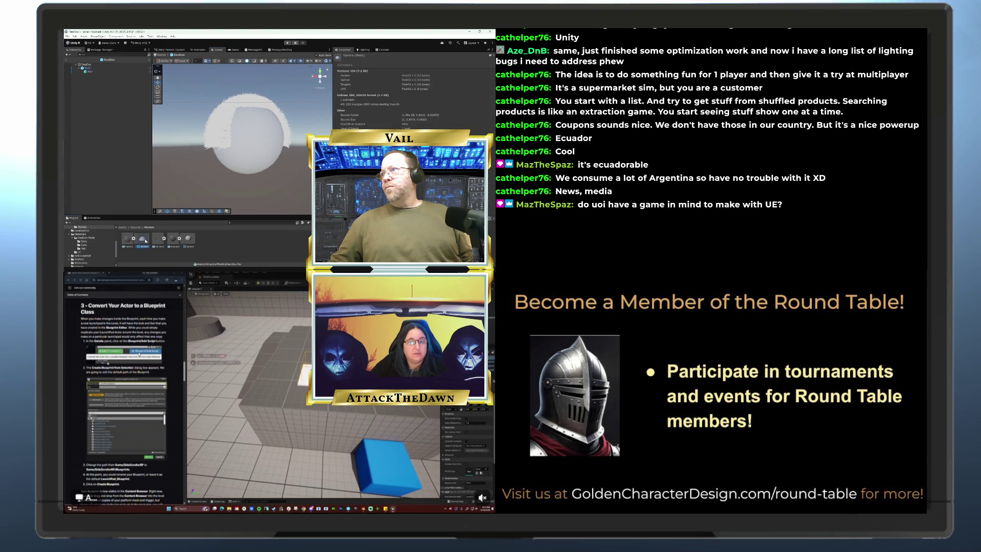
- Check the last mesh asset's vertex counts, then select the Hair object to view its fur shell
left_click(188, 240)
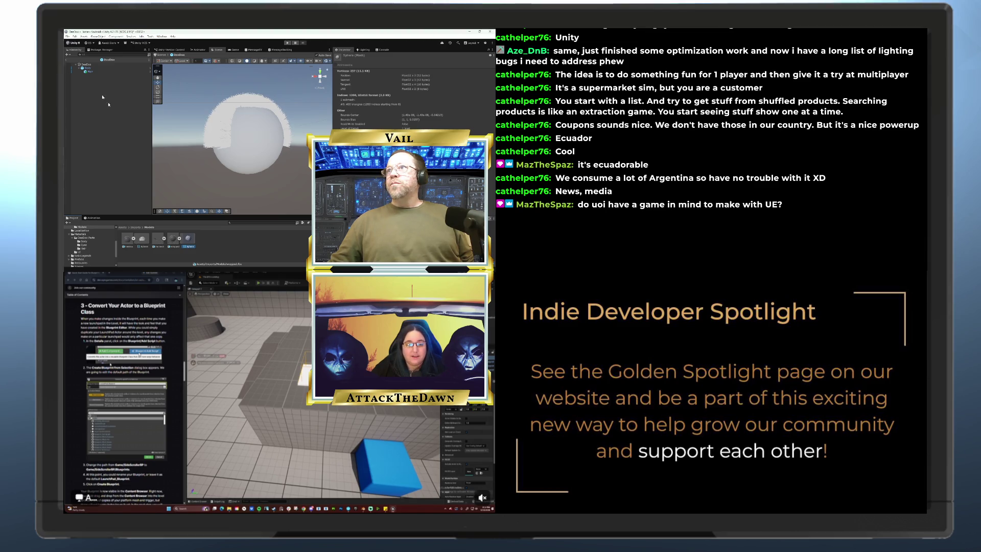
left_click(90, 72)
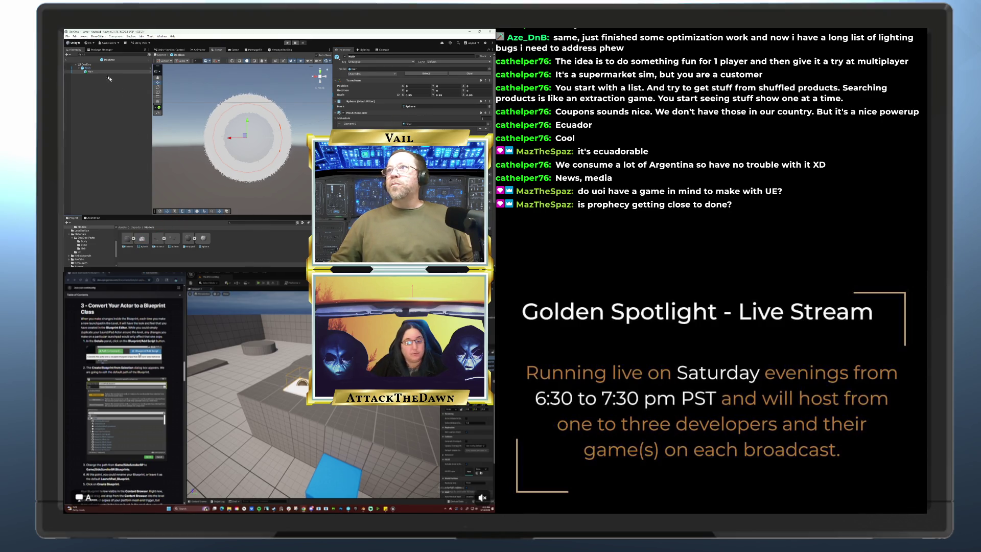
left_click(89, 71)
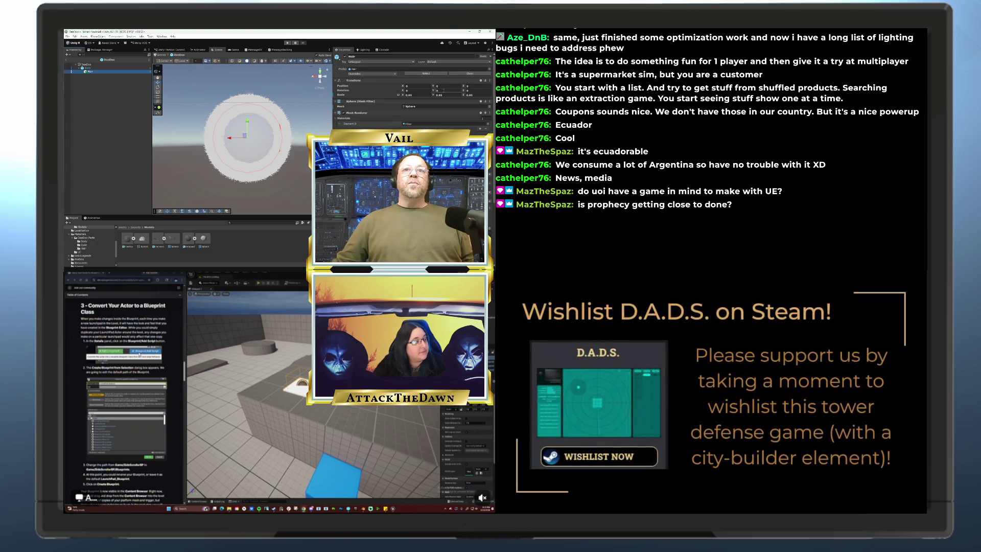
- Try different Hair rotations, settling on Y 90, and save the scene
left_click(444, 91)
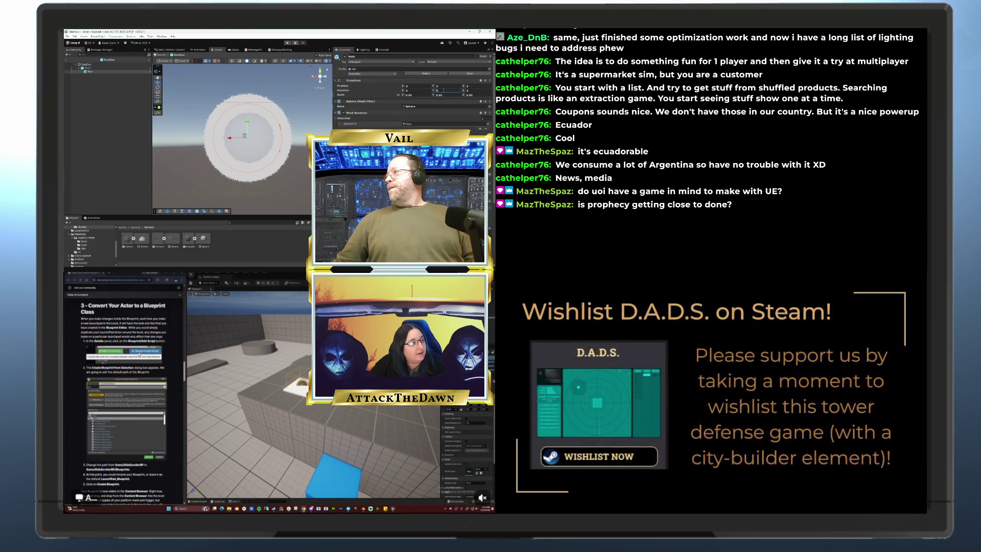
type("180")
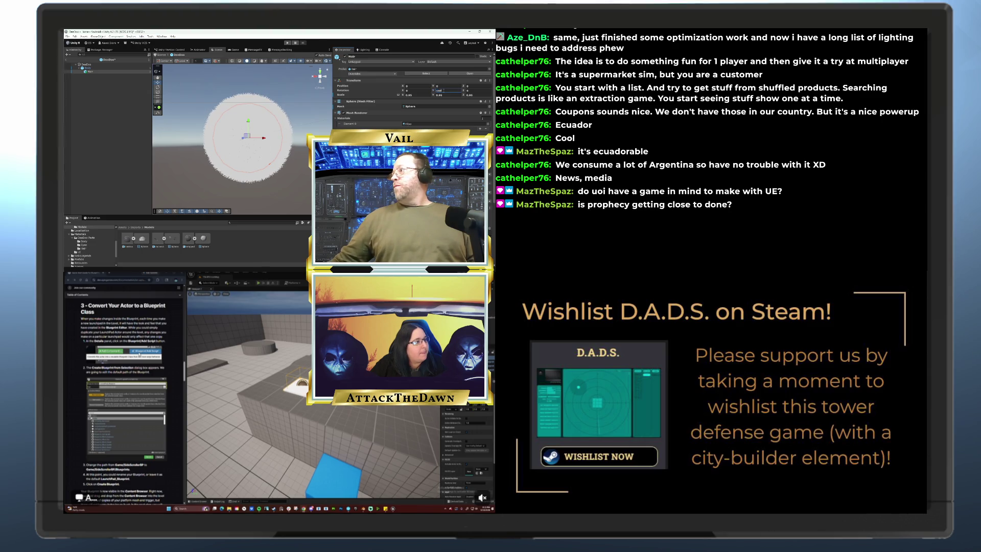
left_click(469, 91)
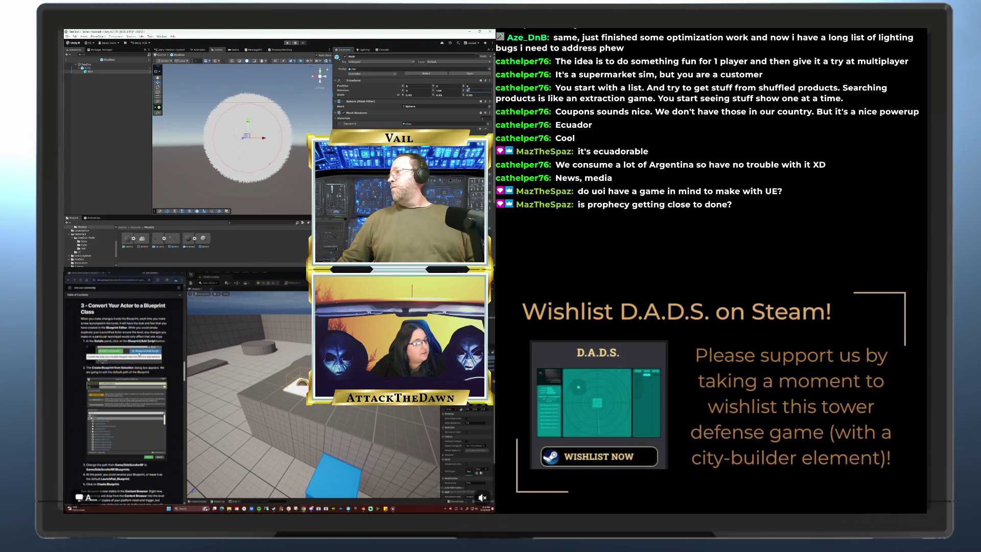
type("180")
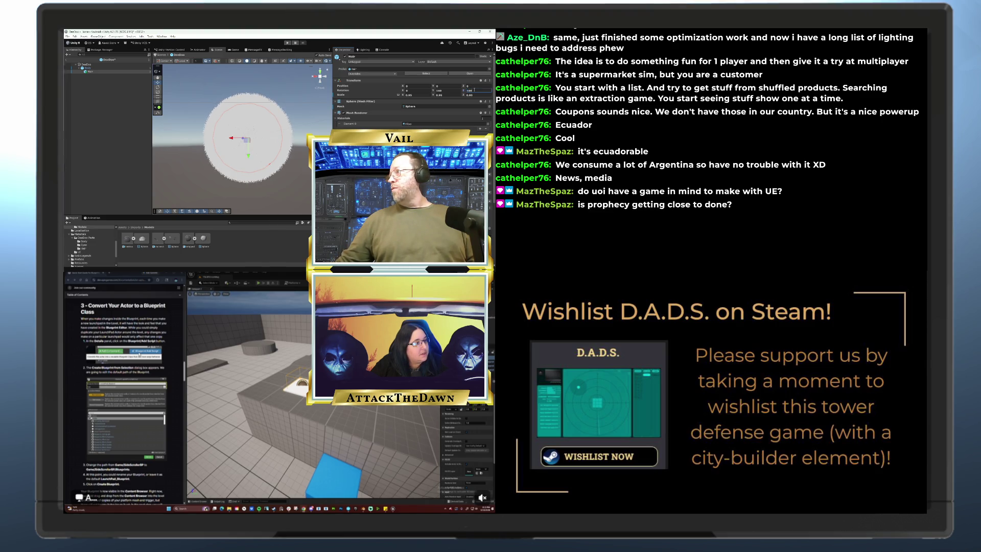
key("BackSpace")
key("BackSpace")
key("BackSpace")
type("0")
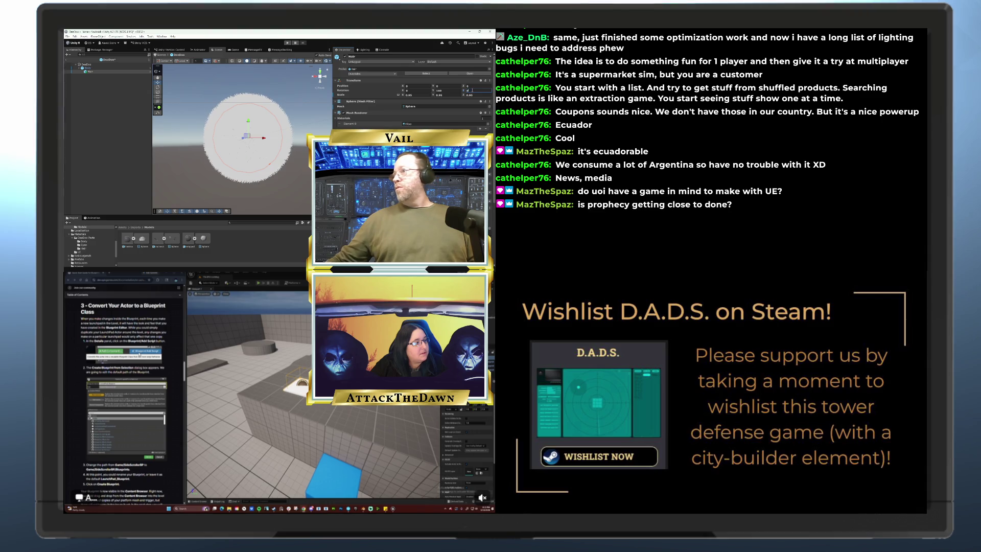
left_click(435, 90)
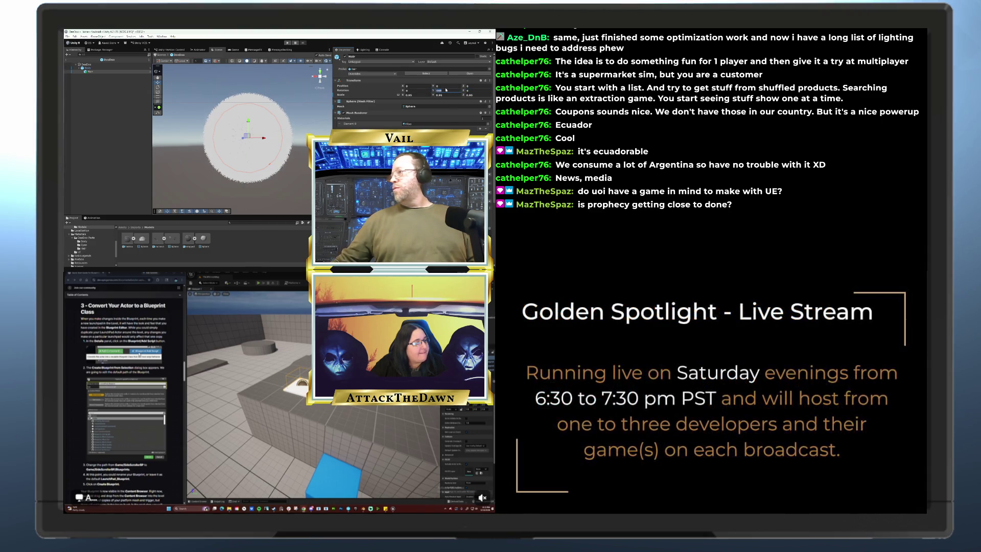
type("90")
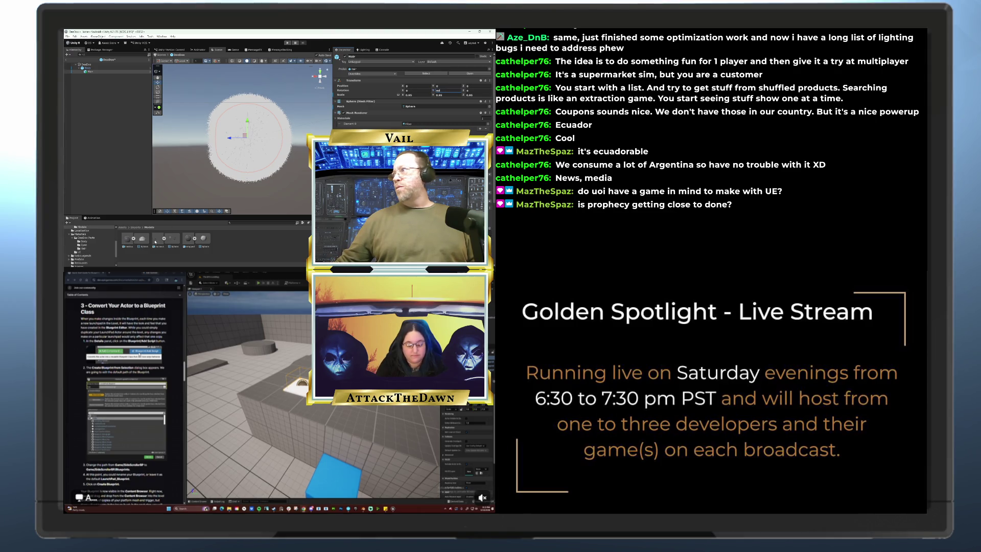
key("ctrl+s")
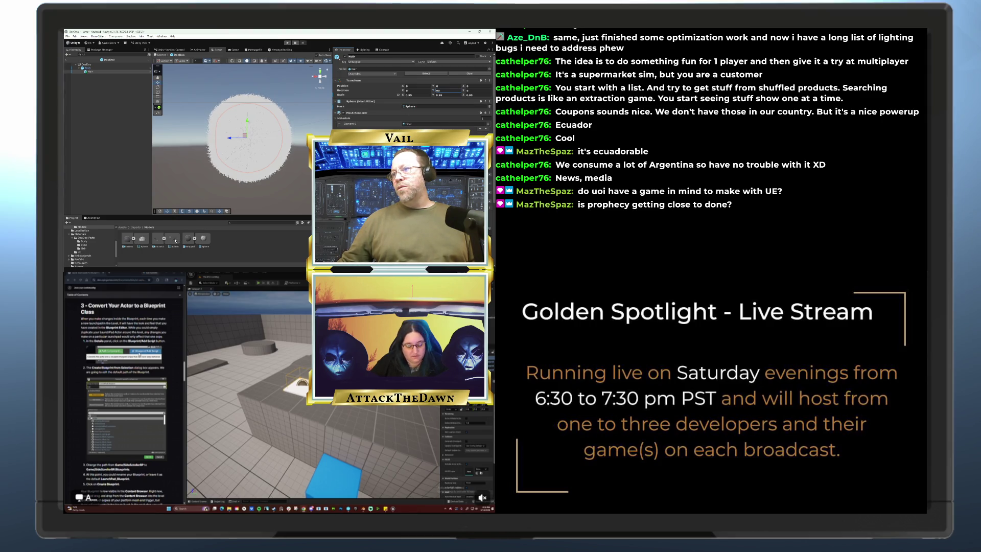
- Give Hair a new fur patch mesh and rotate it to Y 90, Z 180
left_click(96, 72)
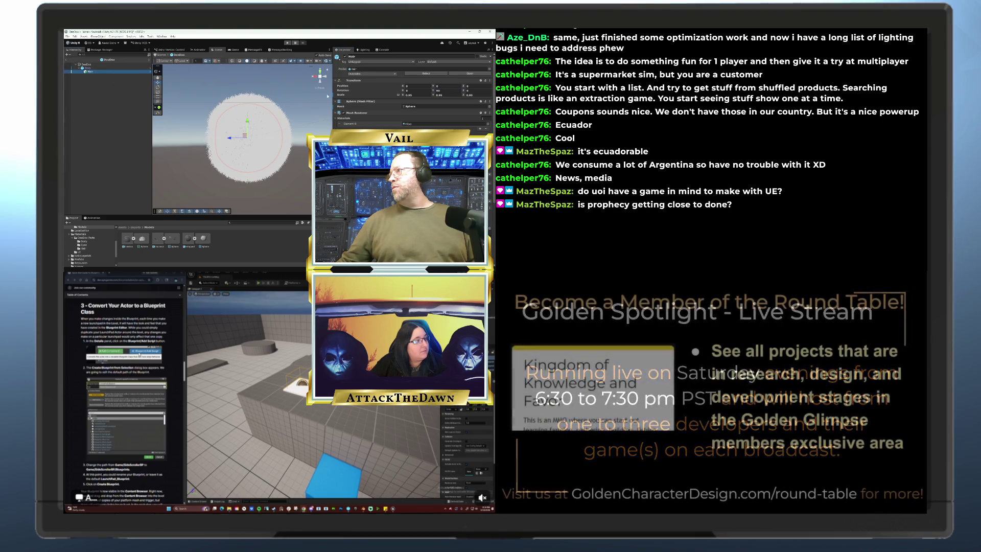
left_click(444, 90)
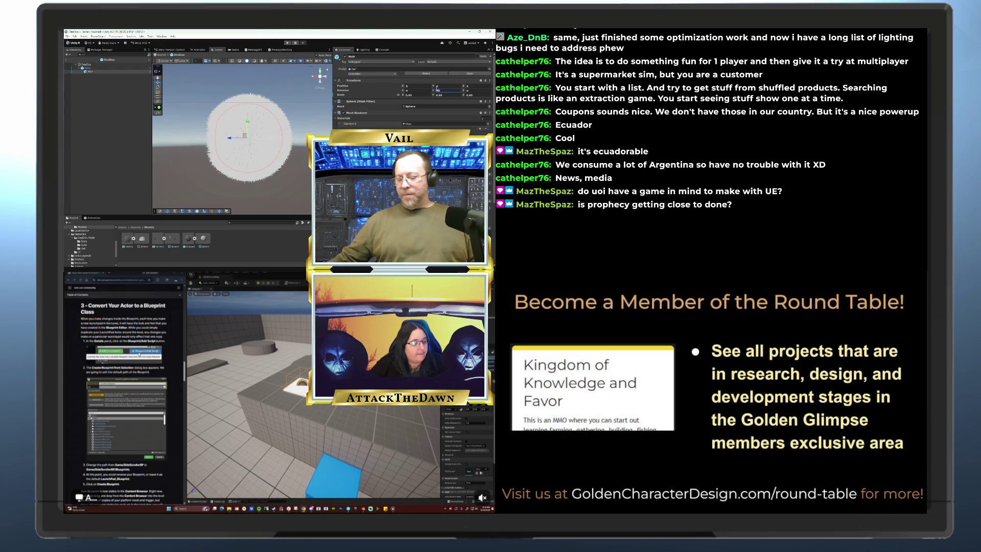
type("0")
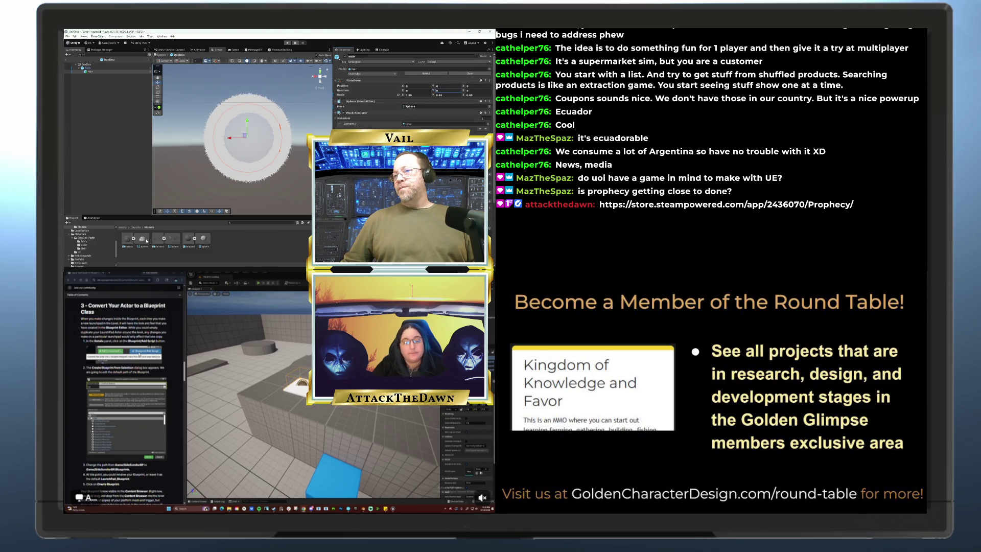
mouse_move(176, 240)
left_mouse_down()
mouse_move(235, 174)
mouse_move(429, 106)
left_mouse_up()
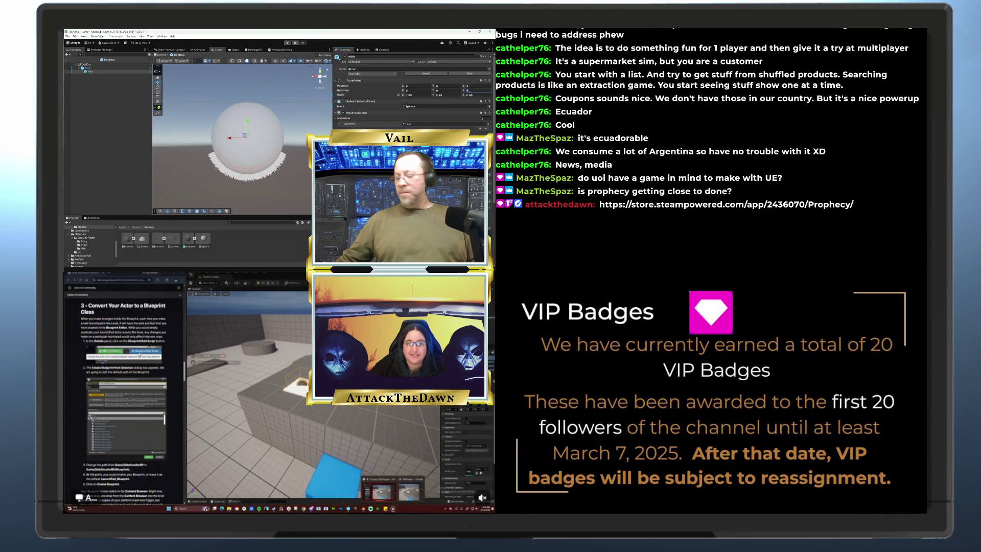
type("180")
key("Return")
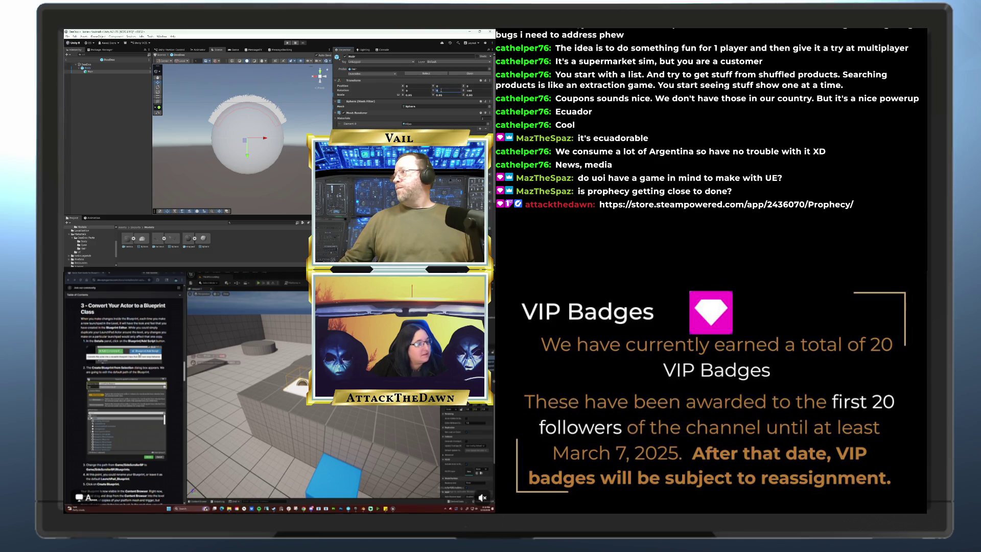
type("180")
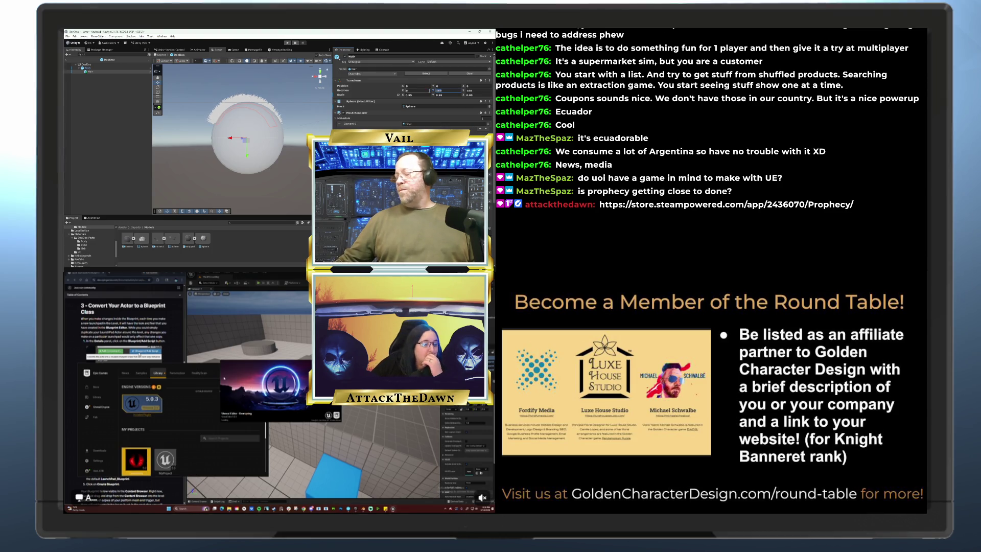
type("90")
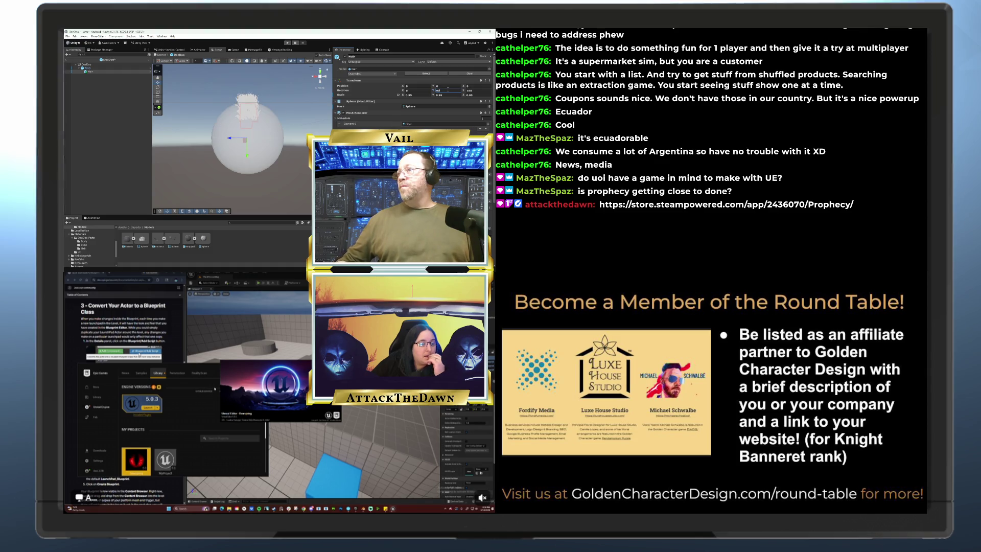
left_click(466, 91)
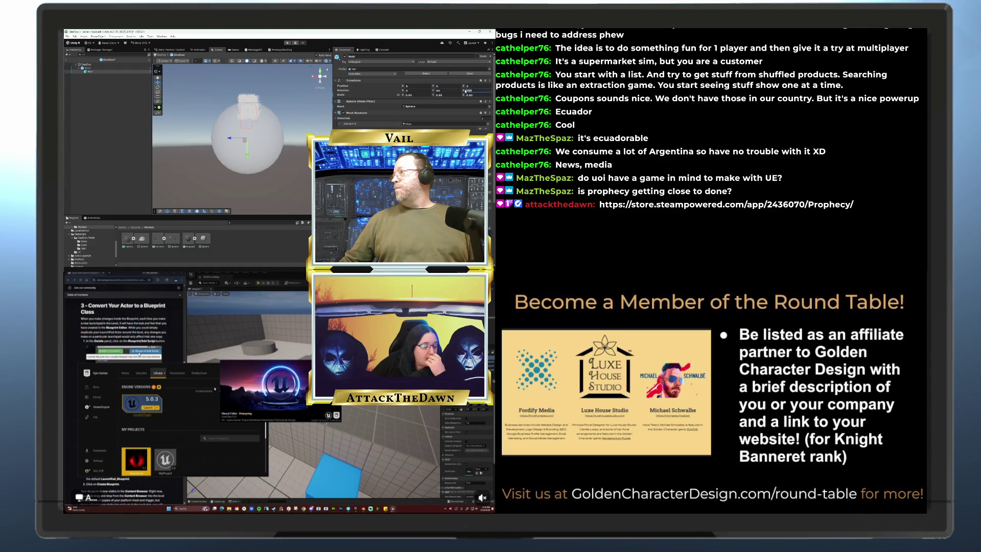
type("180")
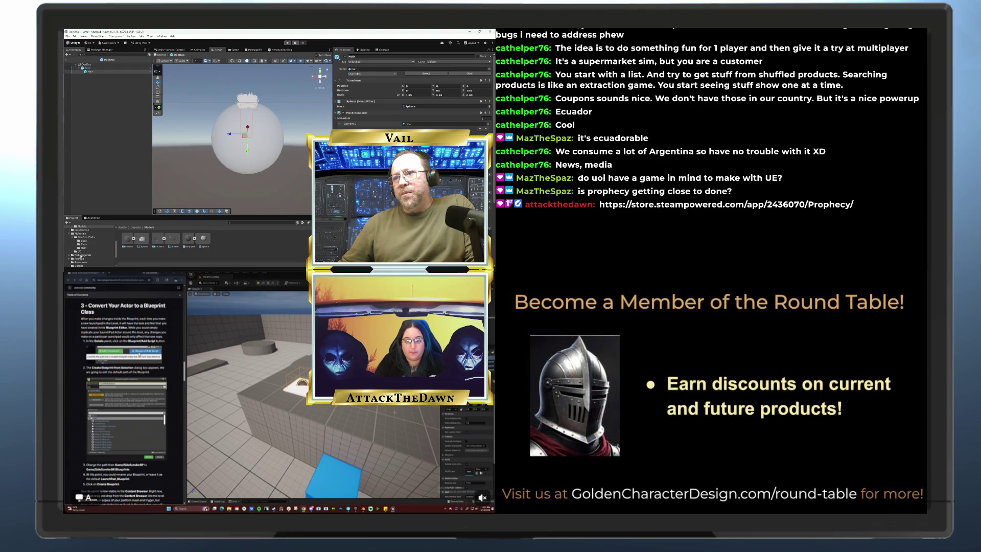
- Select Hair, browse the Materials > DooDoo Parts > Hair folder, and exit prefab mode to Home
left_click(91, 72)
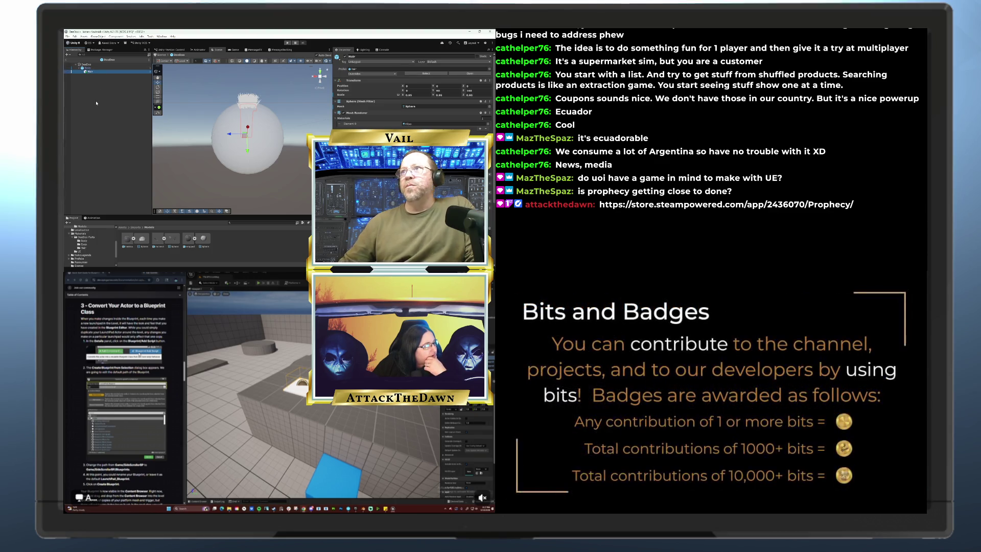
left_click(83, 247)
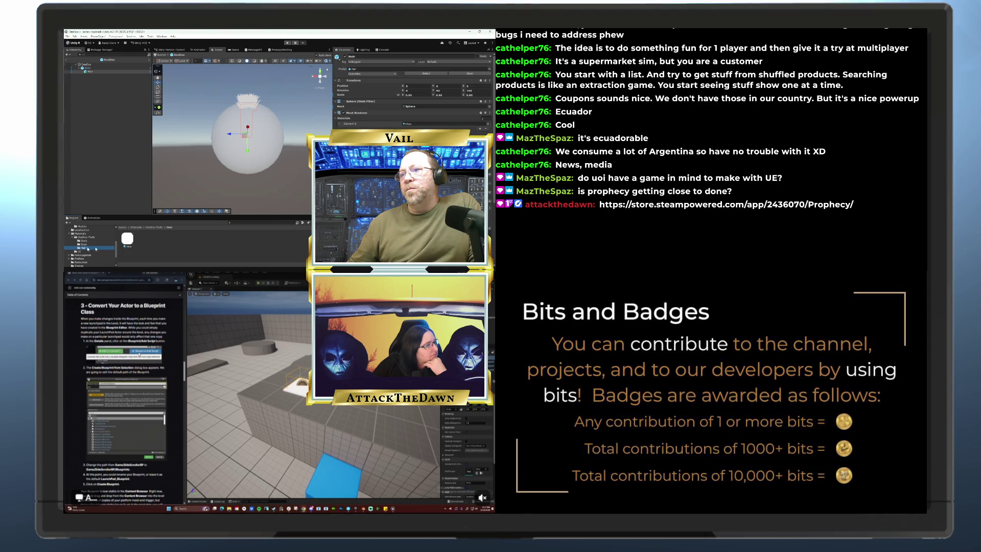
left_click(67, 60)
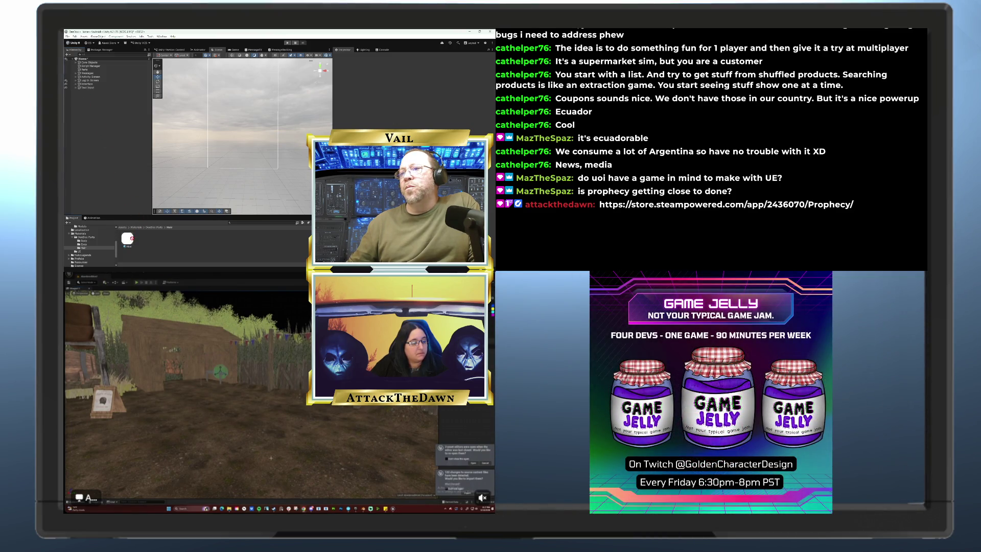
- Drag the Hair prefab from Prefabs > DooDoo Parts into the Home scene's Hierarchy
scroll(83, 253, "down", 1)
left_click(77, 239)
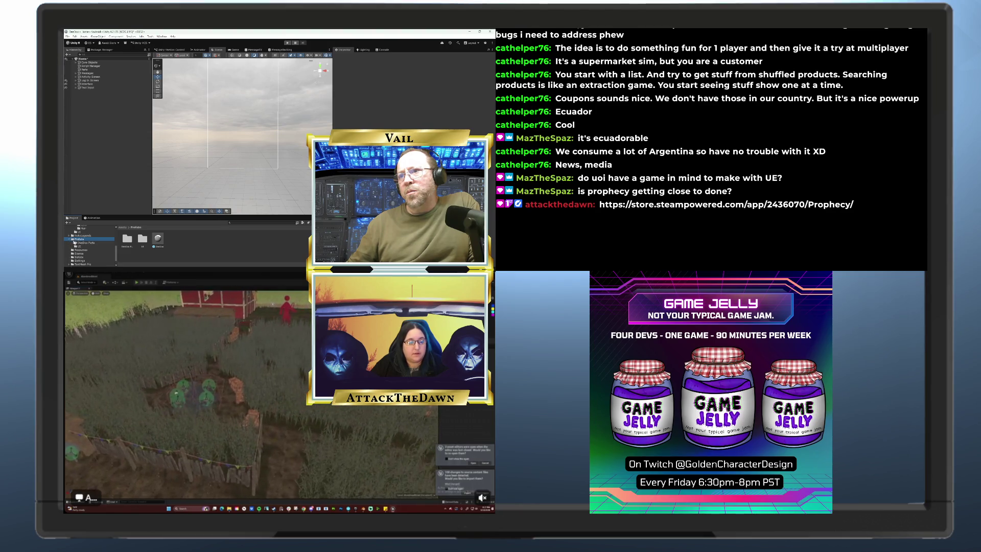
left_click(72, 239)
left_click(82, 242)
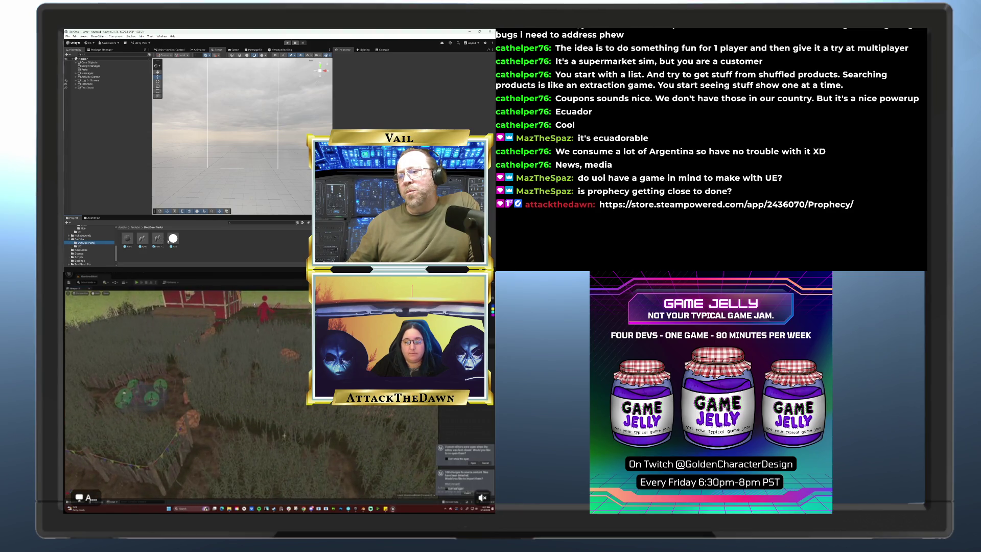
left_click_drag(173, 238, 80, 90)
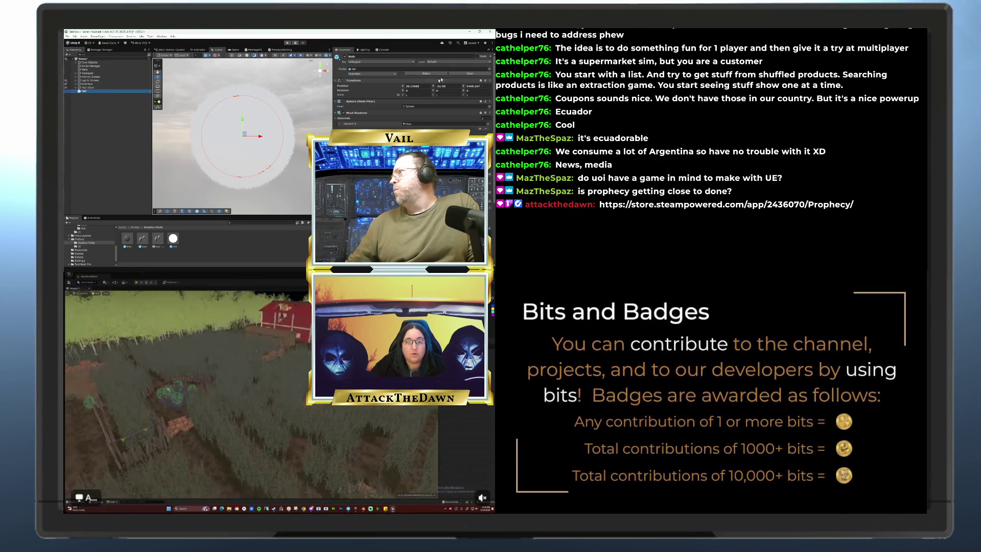
- Reset the Hair object's Transform and frame it in the Scene view
right_click(477, 82)
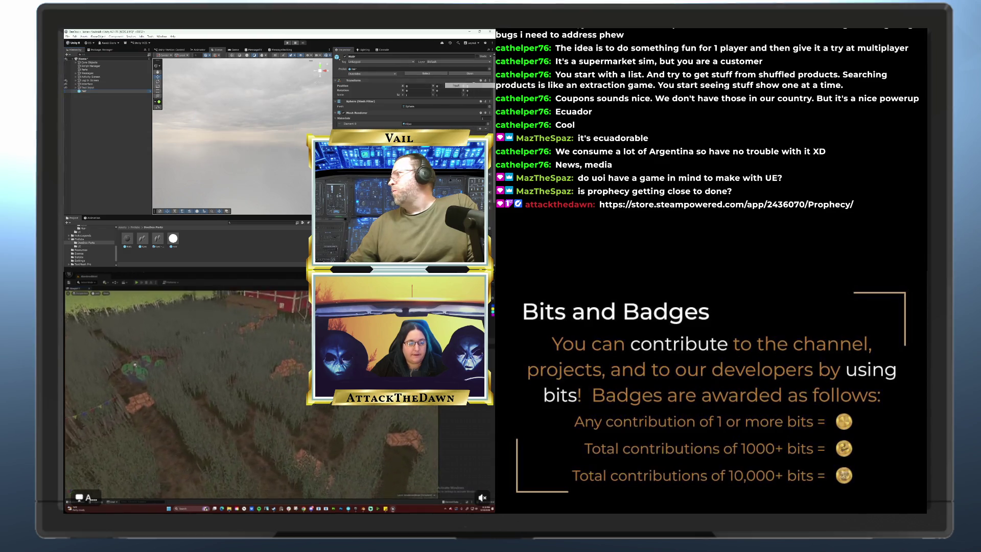
left_click(477, 86)
double_click(81, 92)
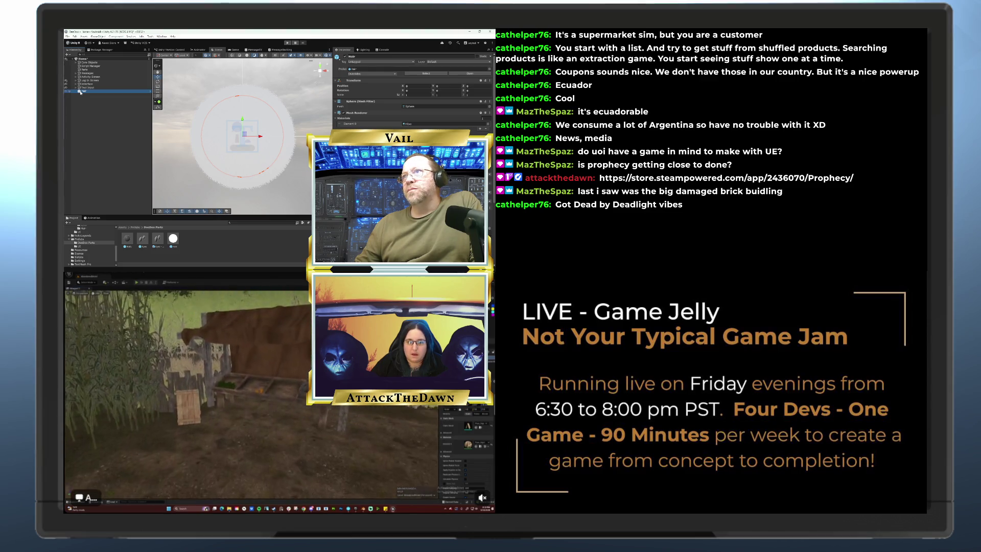
- Duplicate the Hair layer three times, creating Hair (1), Hair (2) and Hair (3)
right_click(80, 92)
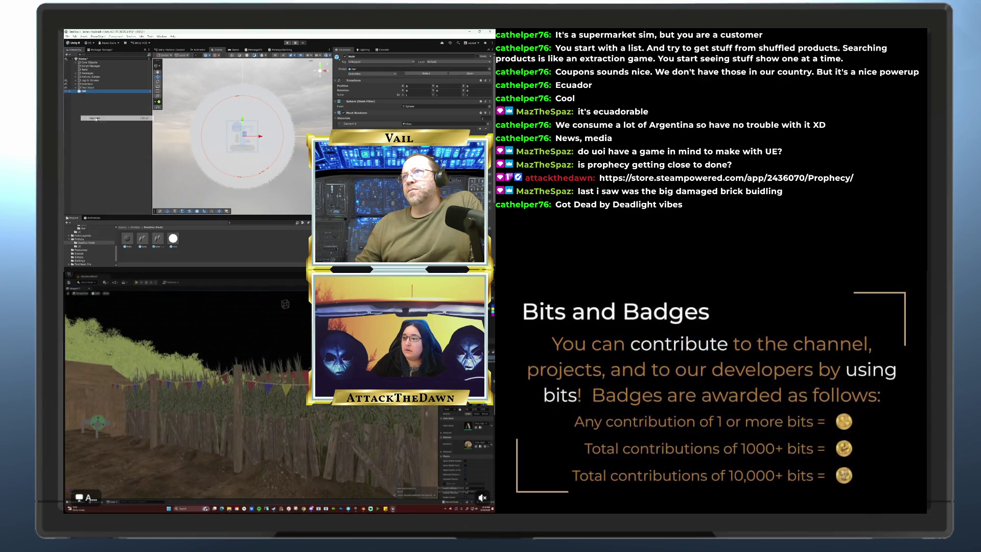
left_click(95, 118)
right_click(80, 96)
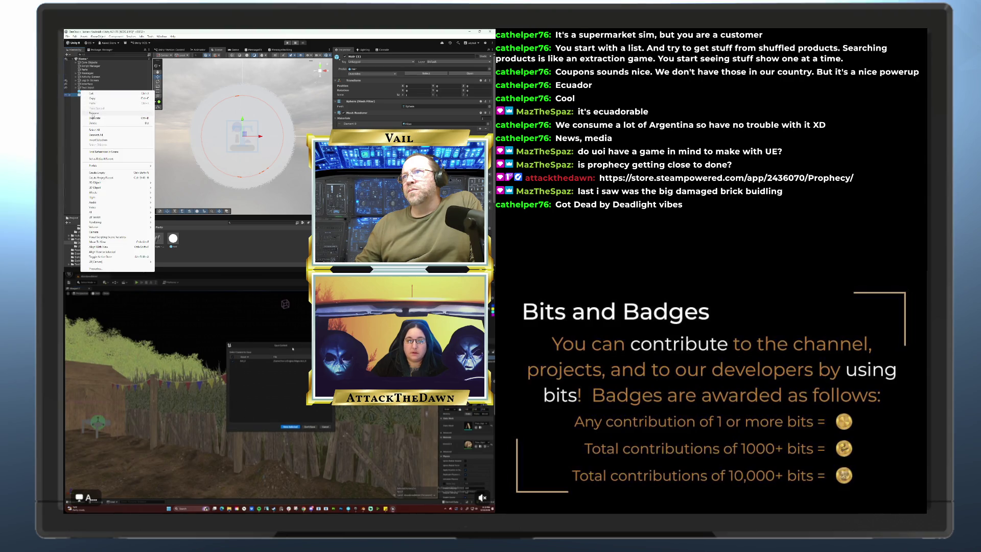
left_click(93, 118)
right_click(85, 99)
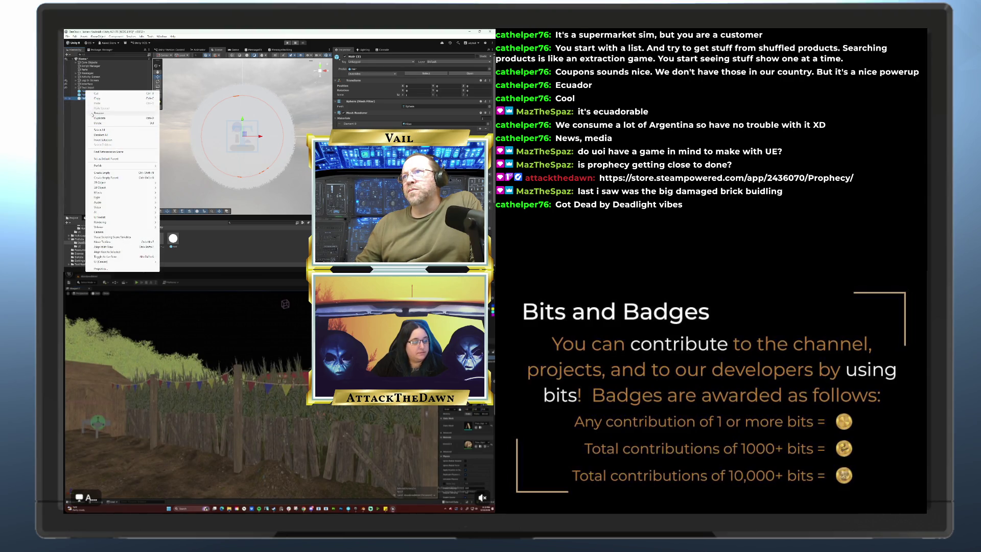
left_click(95, 118)
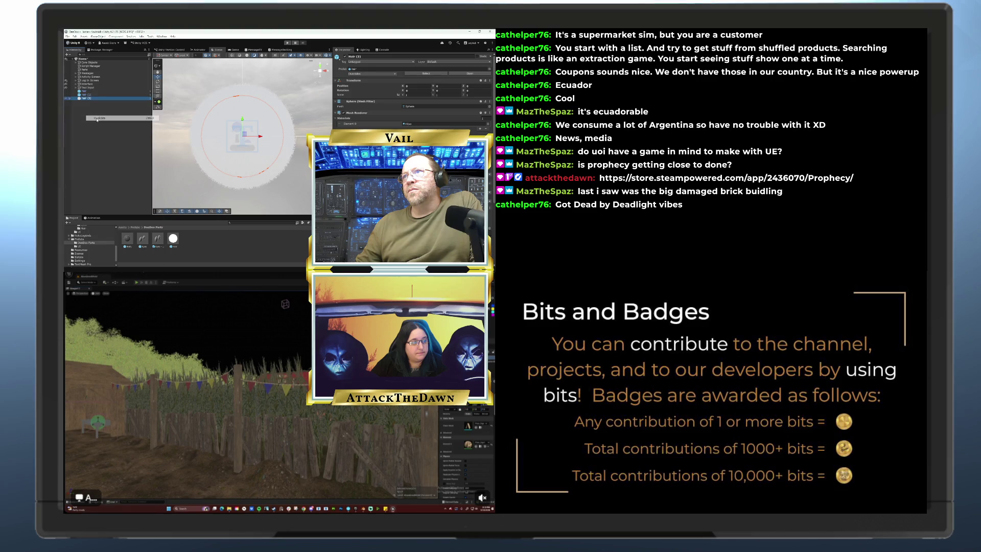
right_click(87, 91)
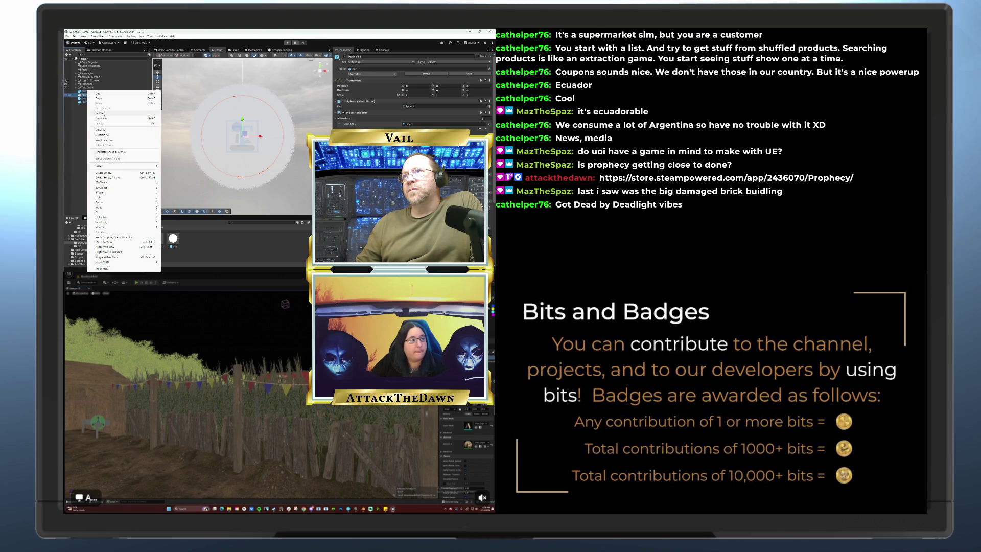
left_click(92, 95)
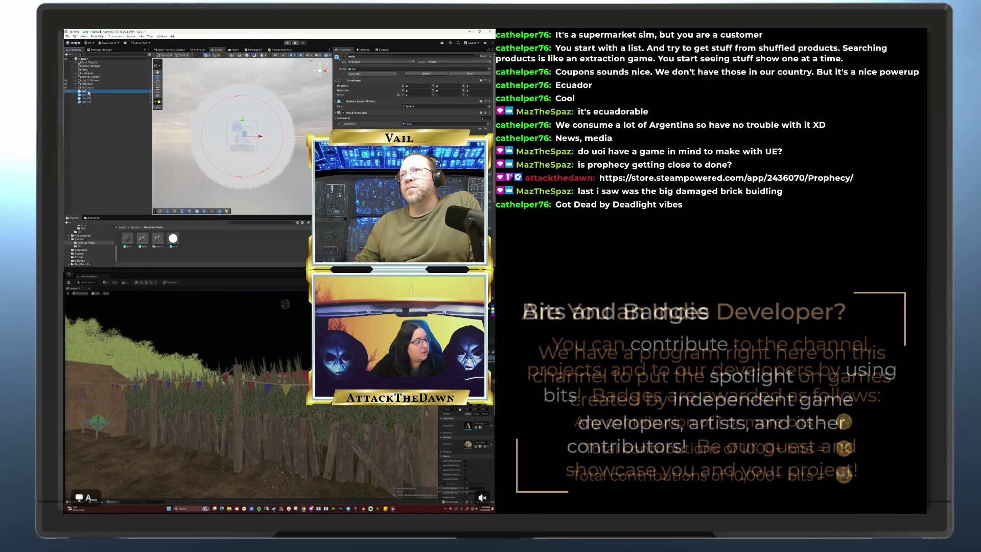
- Rename the original Hair layer to 'Tail' and start renaming Hair (1)
right_click(92, 94)
left_click(103, 113)
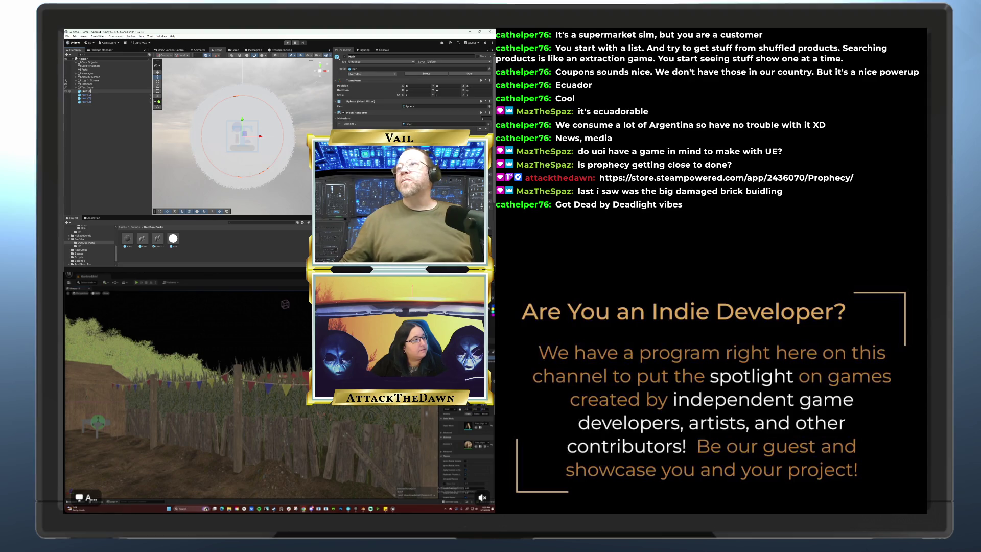
type("Tail")
key("Return")
left_click(91, 95)
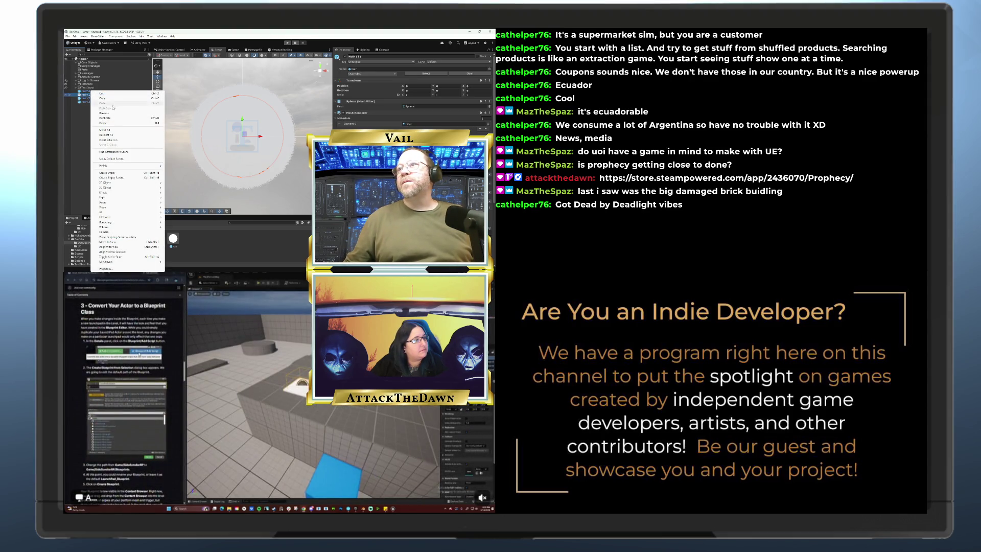
left_click(110, 113)
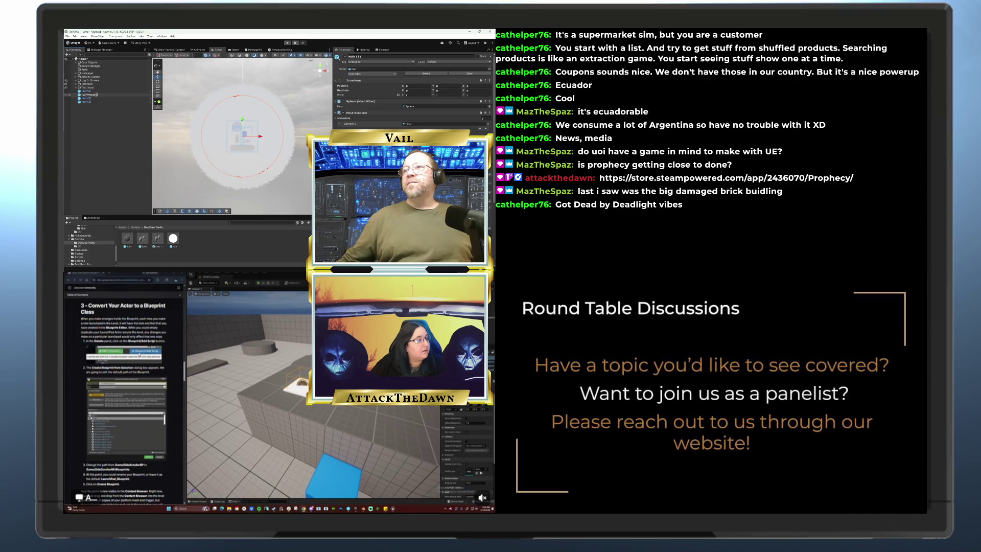
- Rename Hair (2) with 'Hair' and rename Hair (3) to HairMohawk
left_click(88, 98)
right_click(89, 98)
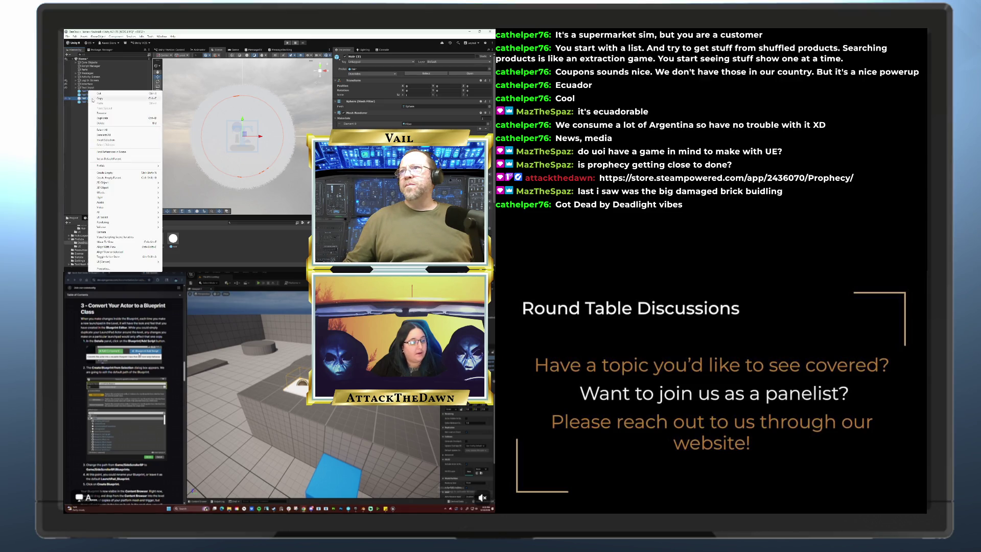
left_click(102, 114)
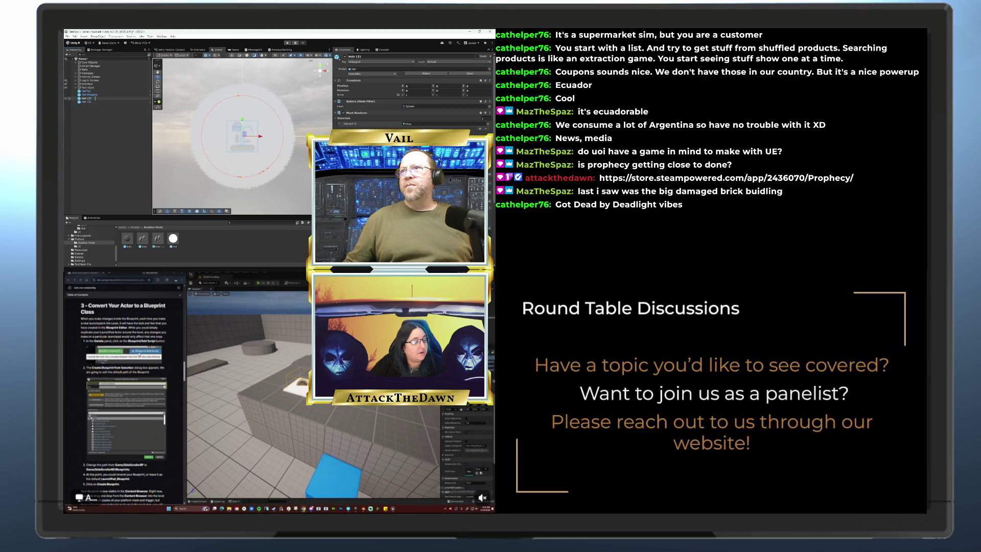
type("Hair")
key("Return")
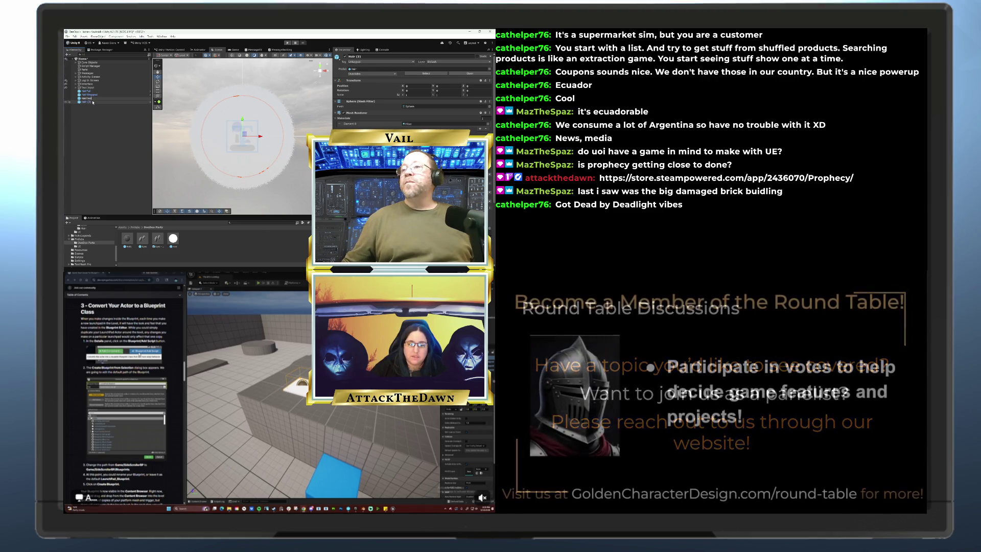
right_click(93, 102)
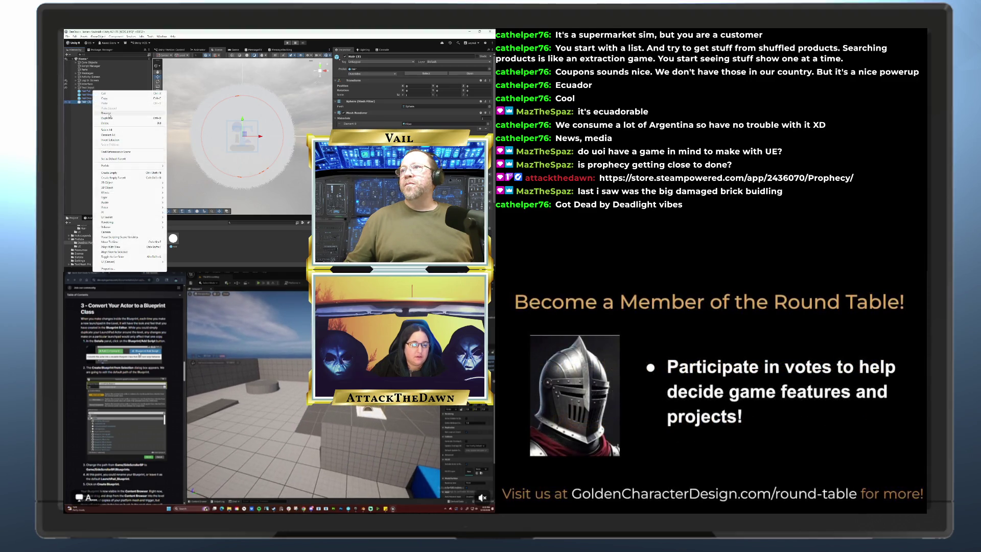
left_click(106, 108)
key("BackSpace")
key("BackSpace")
key("BackSpace")
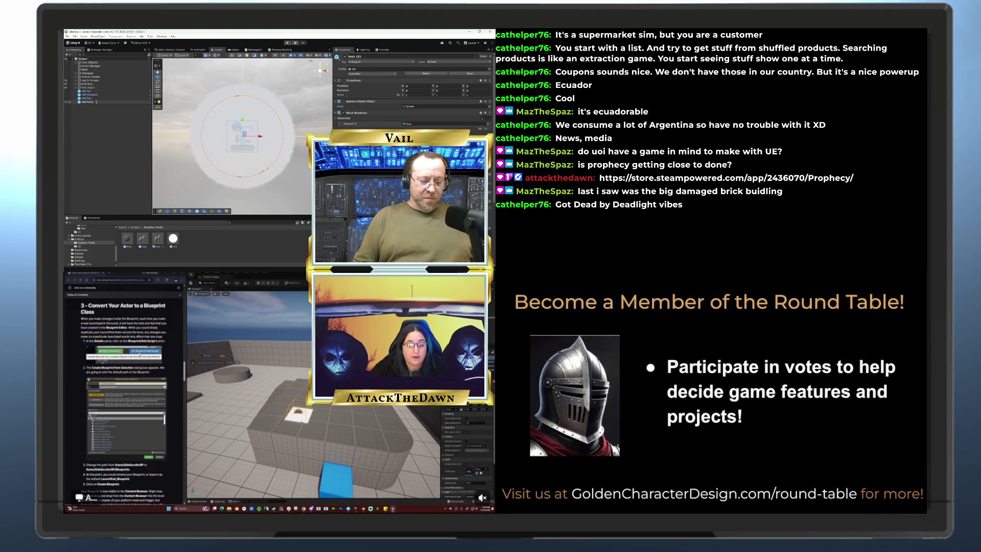
type("Mohawk")
key("Return")
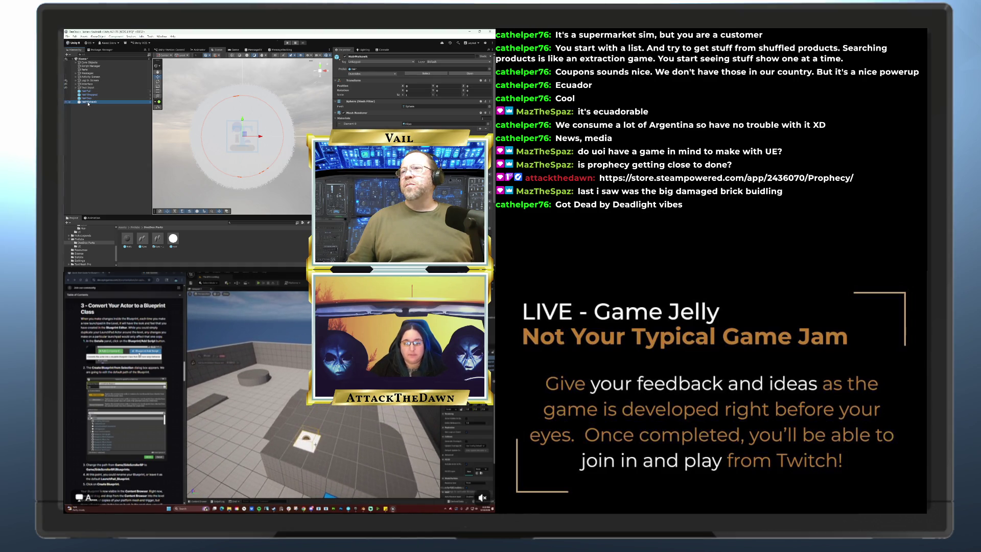
- Delete the old Hair prefab asset from the Project window
left_click(87, 92)
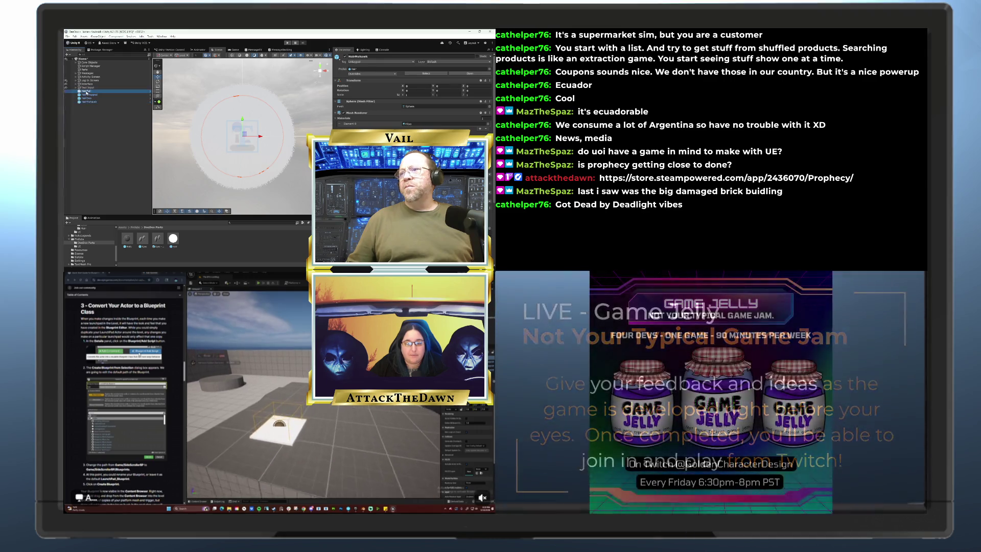
left_click(173, 238)
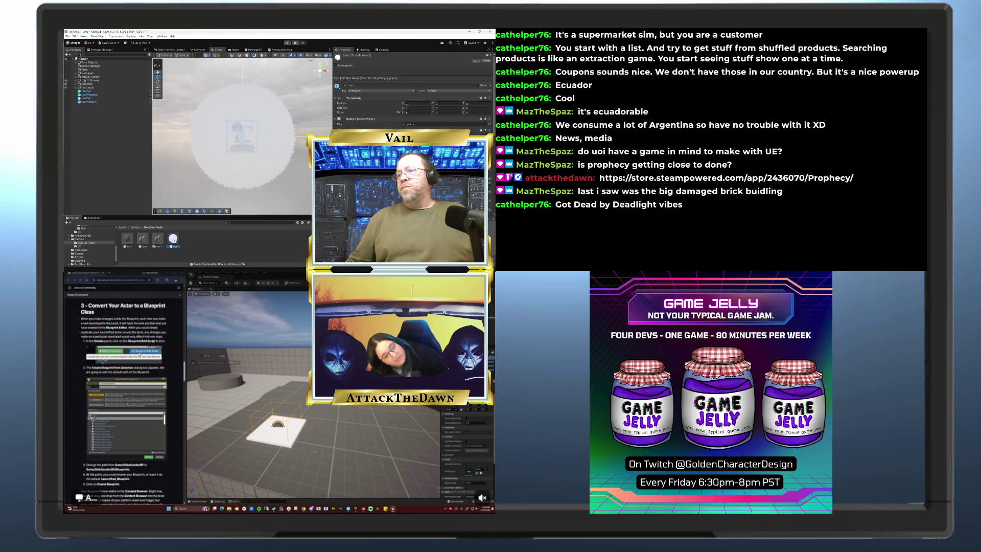
key("Delete")
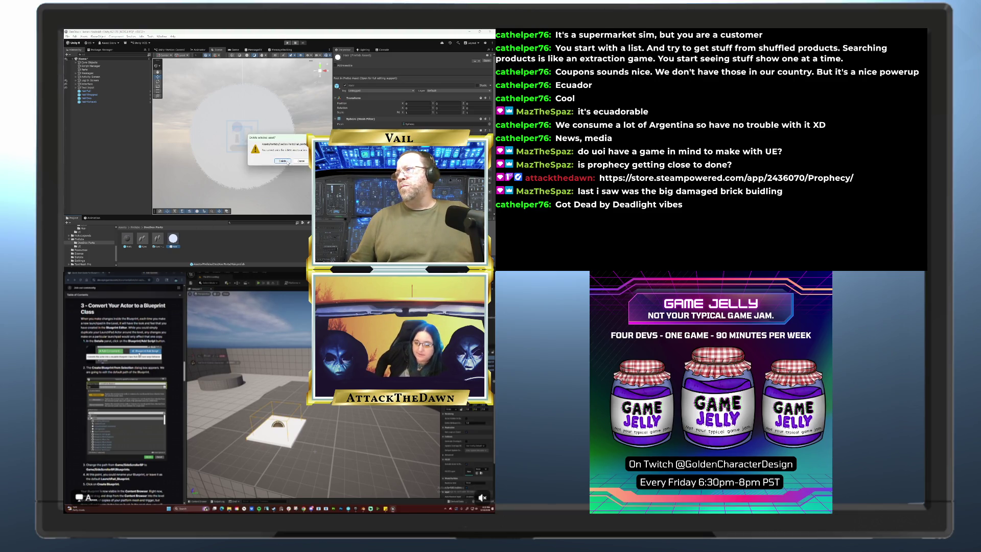
left_click(283, 161)
- Drag hair layers into the Project to create HairDoo and HairMohawk prefabs
left_click(83, 92)
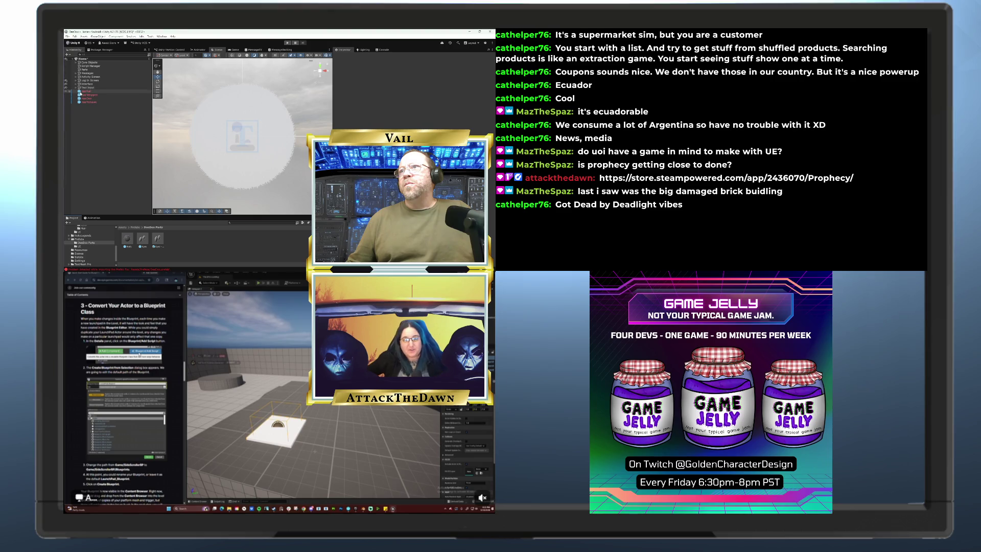
left_click(180, 230)
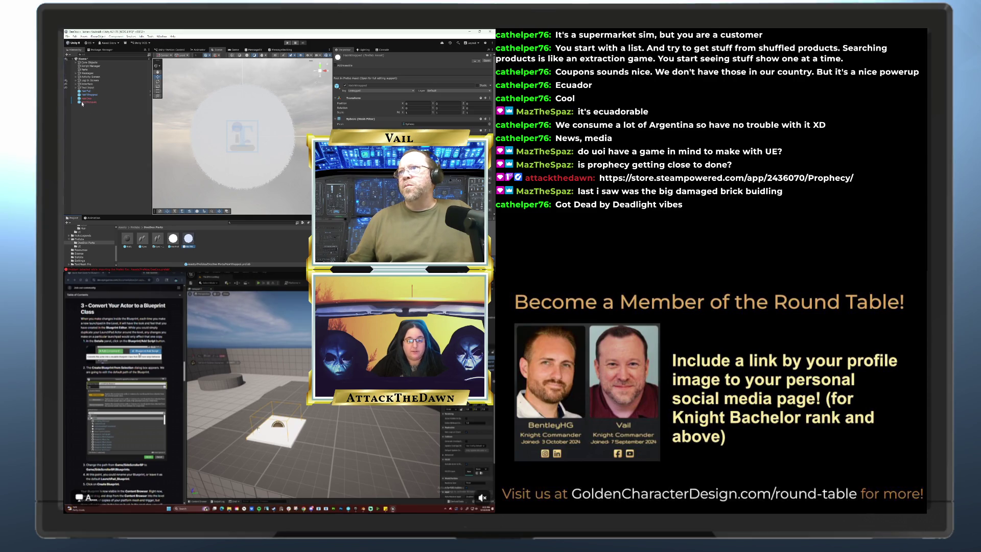
mouse_move(81, 99)
left_mouse_down()
mouse_move(148, 194)
mouse_move(203, 246)
left_mouse_up()
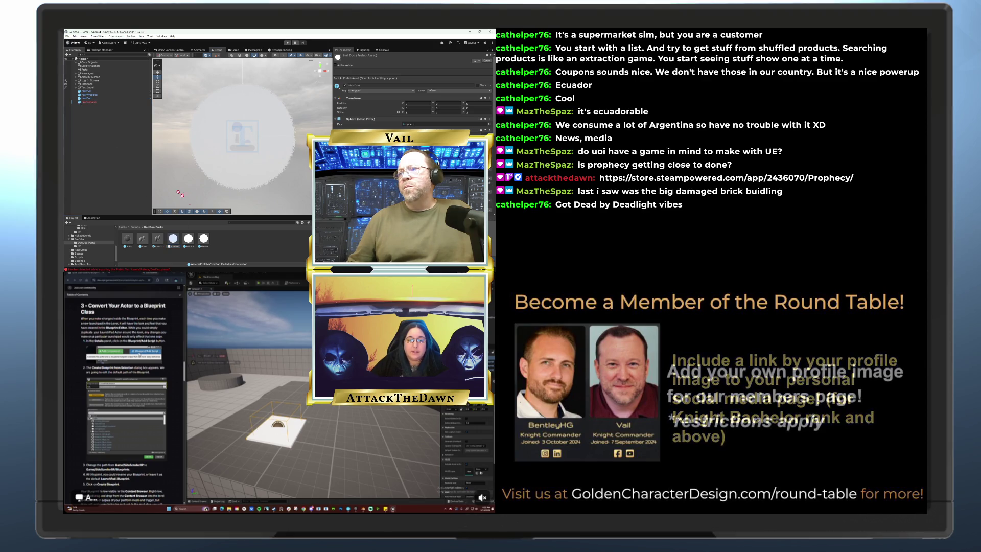
left_click_drag(88, 102, 203, 240)
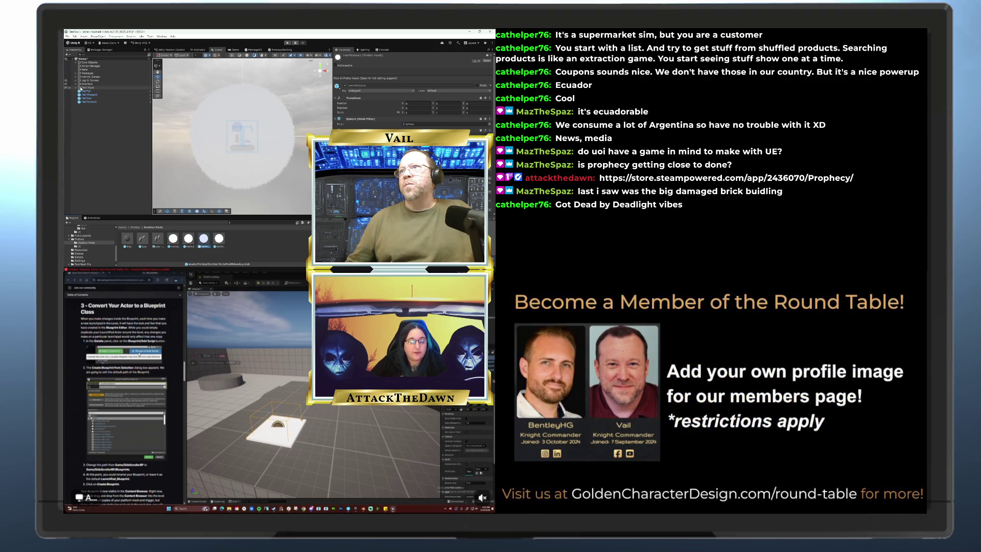
- Delete the hair objects from the scene and open the HairDoo prefab for editing
left_click(85, 91)
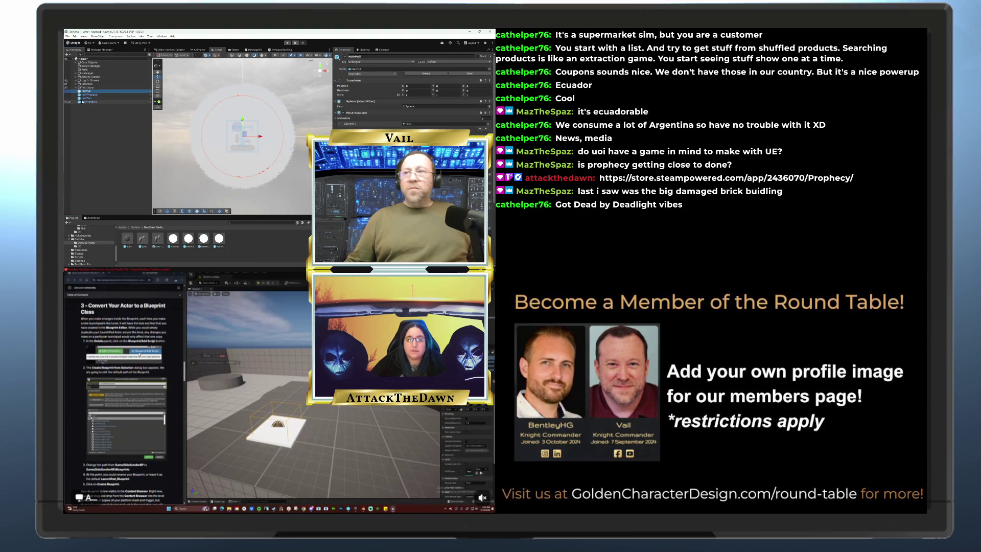
key("Delete")
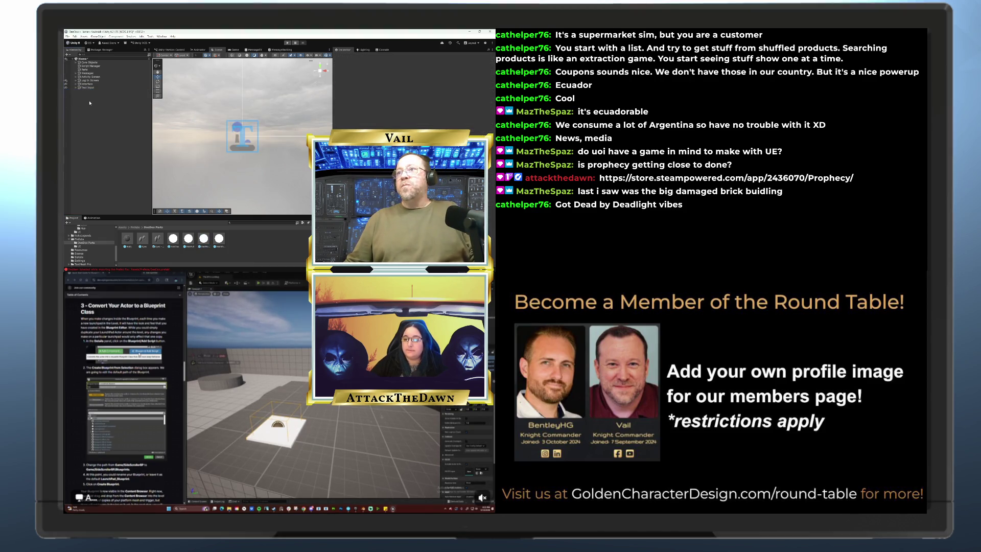
double_click(174, 239)
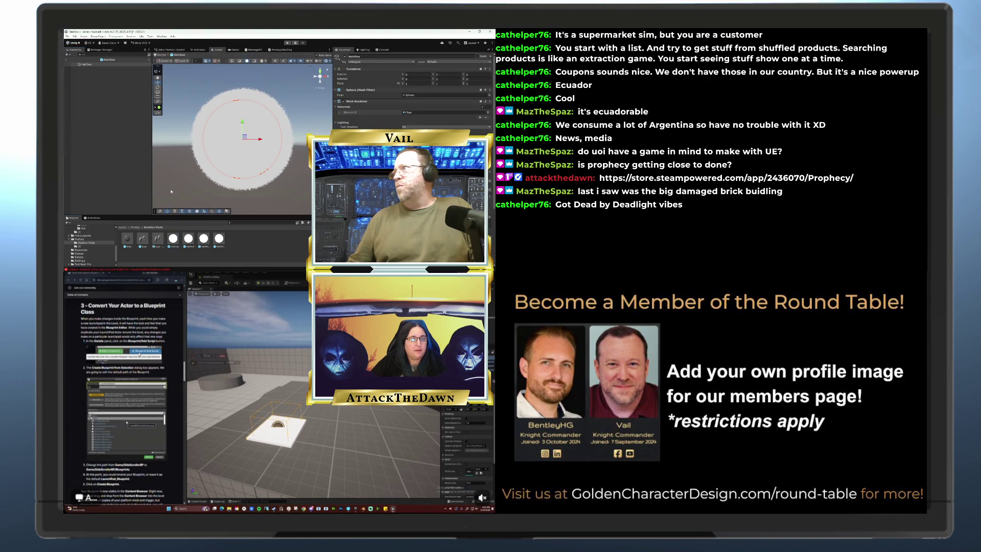
scroll(92, 240, "up", 5)
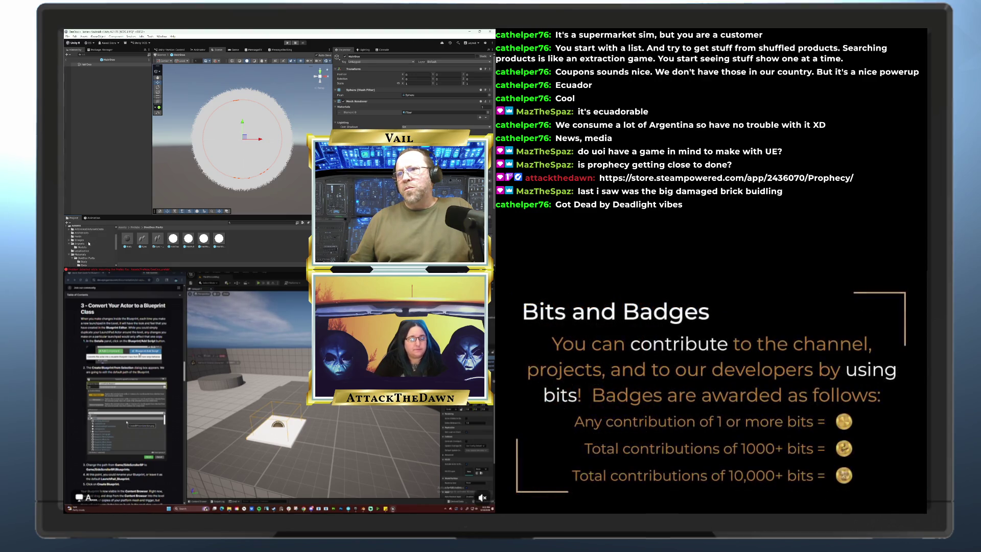
- Swap HairDoo's sphere mesh for the dome model from Imports > Models, then exit prefab mode
left_click(189, 239)
double_click(190, 240)
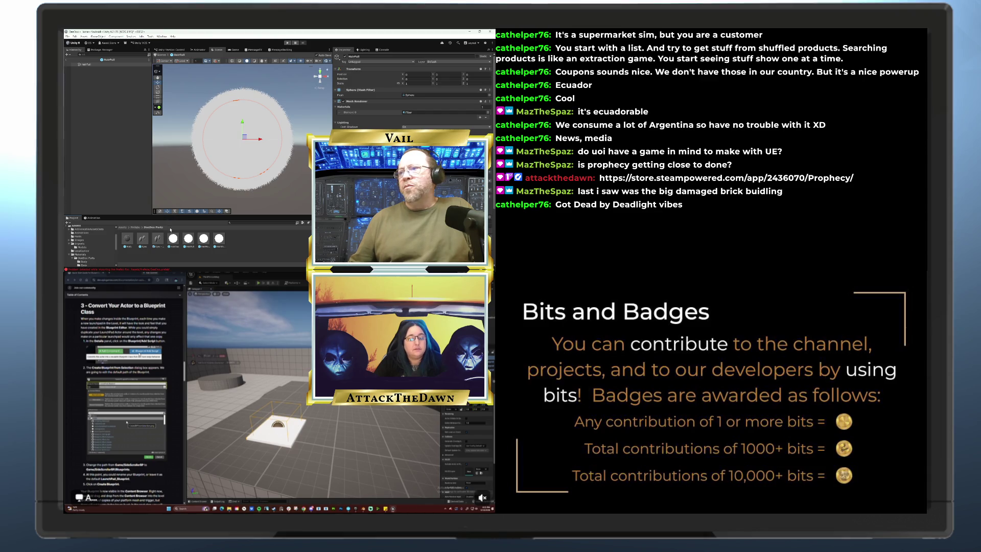
double_click(173, 239)
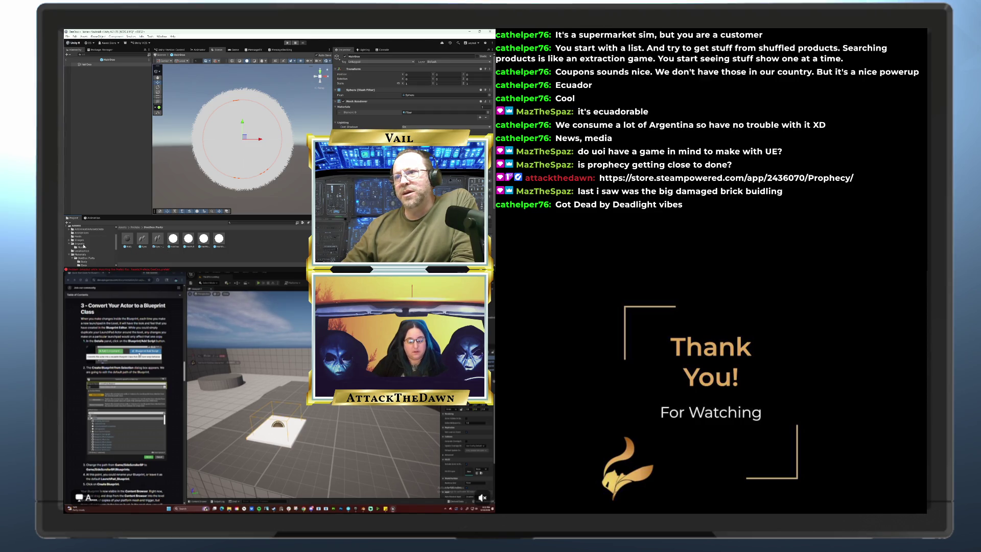
left_click(85, 248)
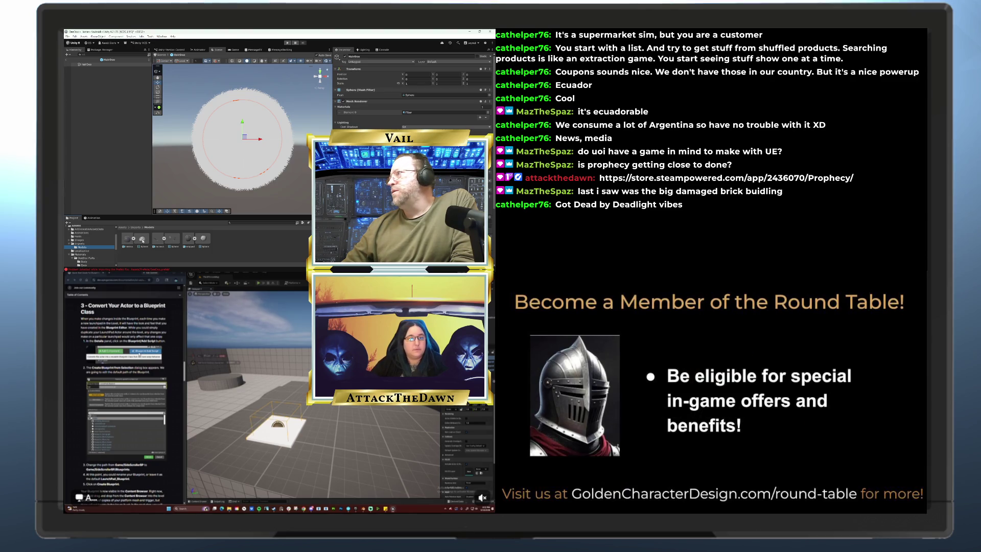
mouse_move(142, 240)
left_mouse_down()
mouse_move(265, 99)
mouse_move(434, 97)
left_mouse_up()
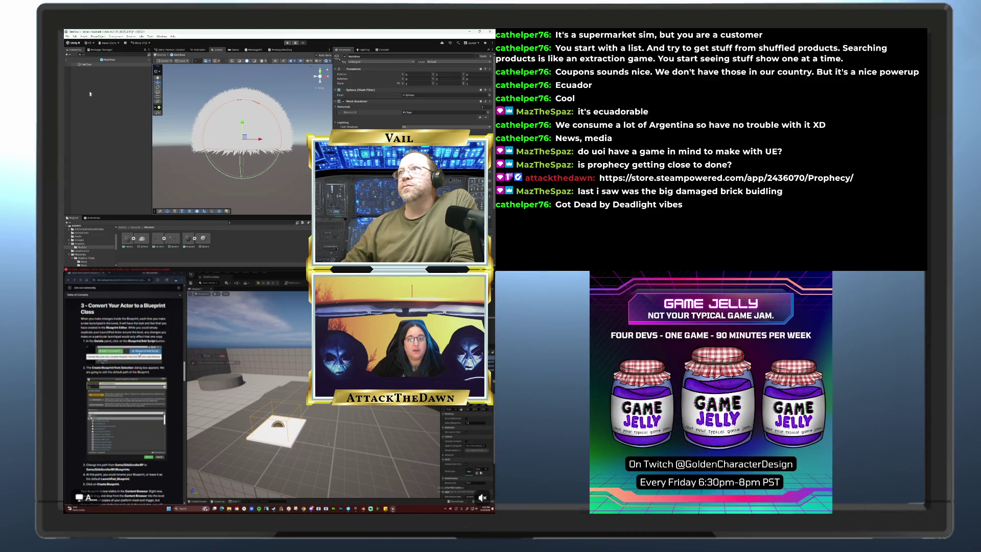
left_click(66, 61)
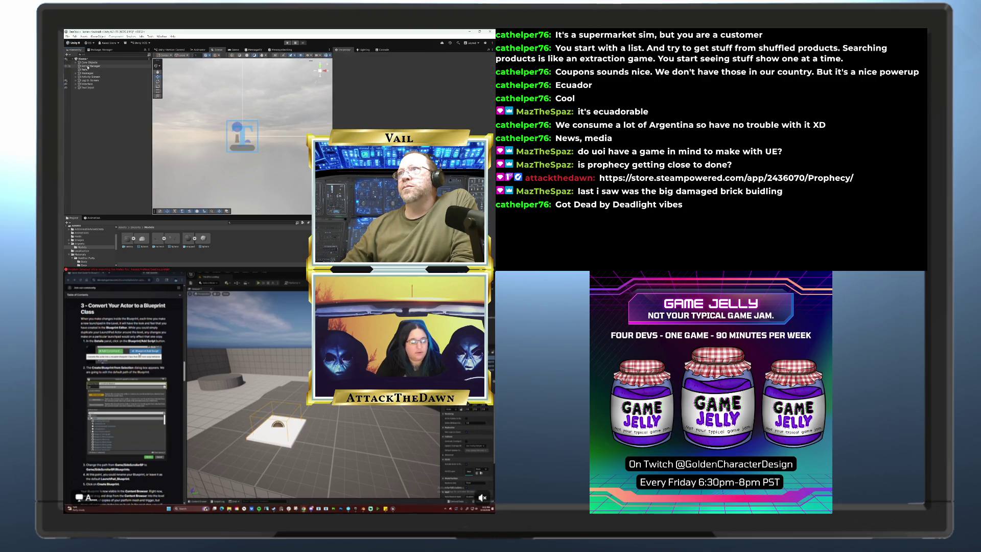
- Save the current scene with File > Save
left_click(68, 37)
left_click(82, 59)
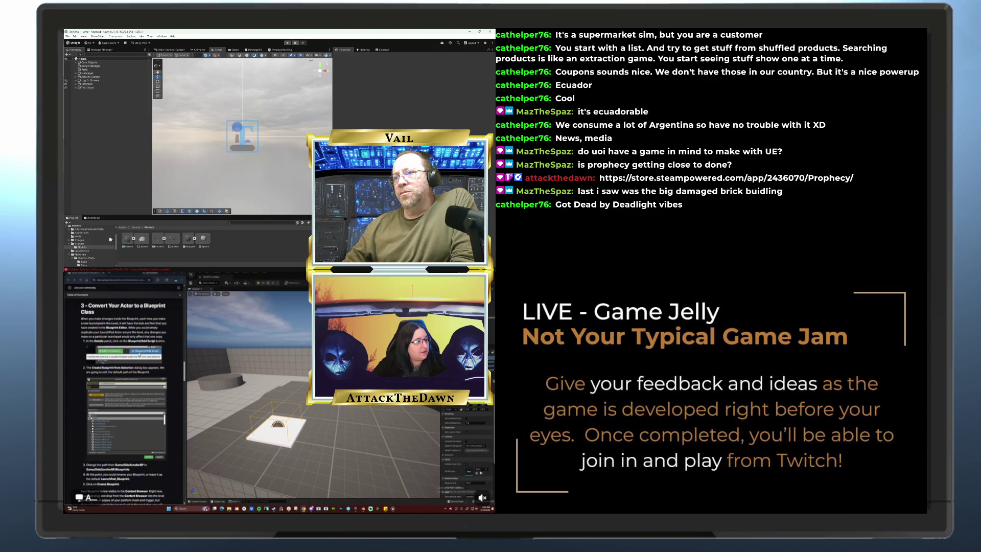
scroll(116, 235, "up", 3)
- Browse the Project folder tree and show the Prefabs folder contents
scroll(116, 240, "down", 5)
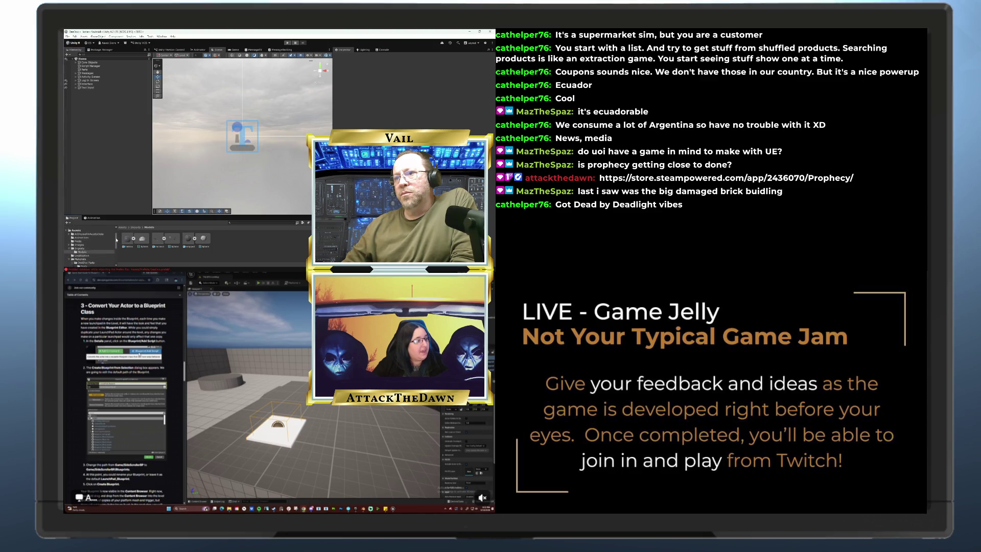
scroll(118, 249, "down", 2)
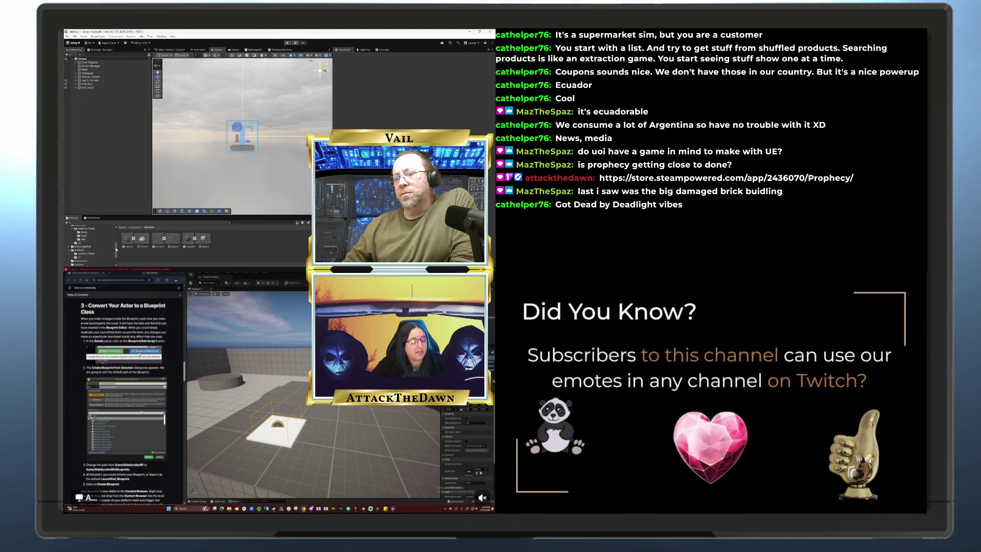
scroll(117, 249, "up", 3)
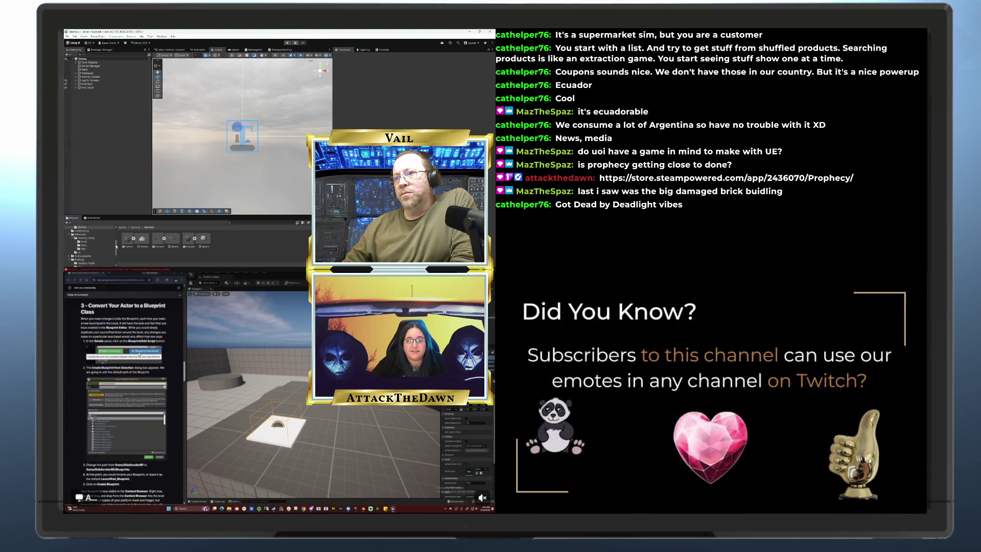
scroll(116, 245, "up", 5)
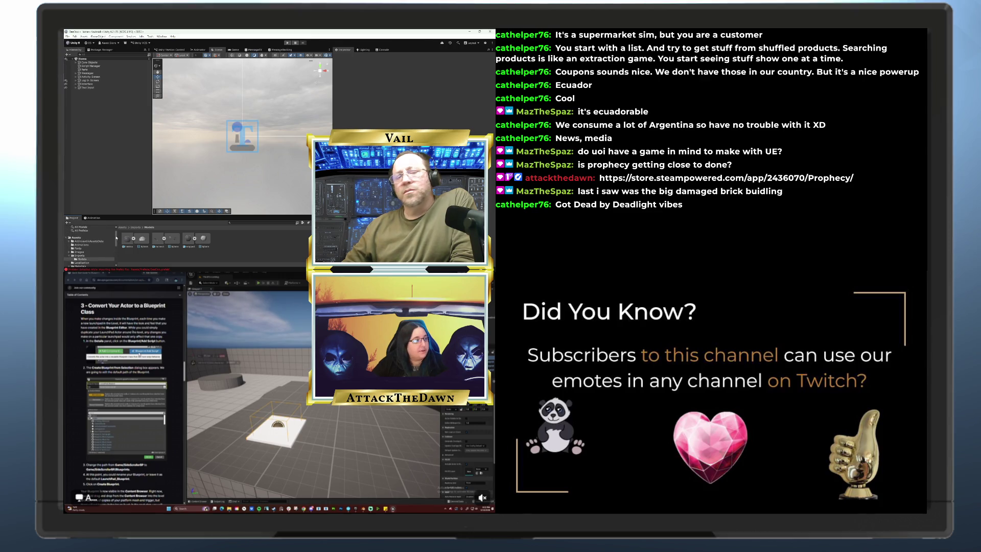
scroll(116, 239, "down", 3)
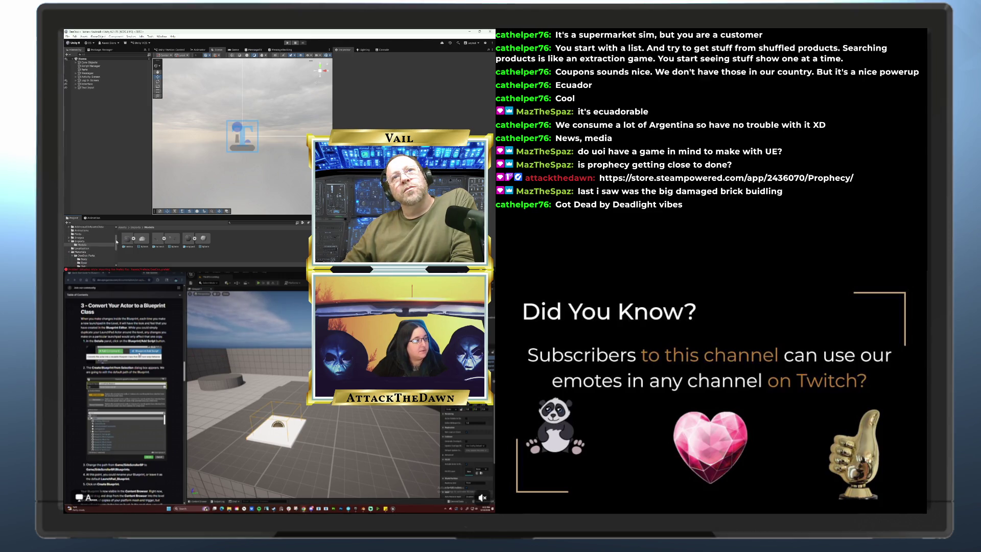
scroll(117, 240, "up", 5)
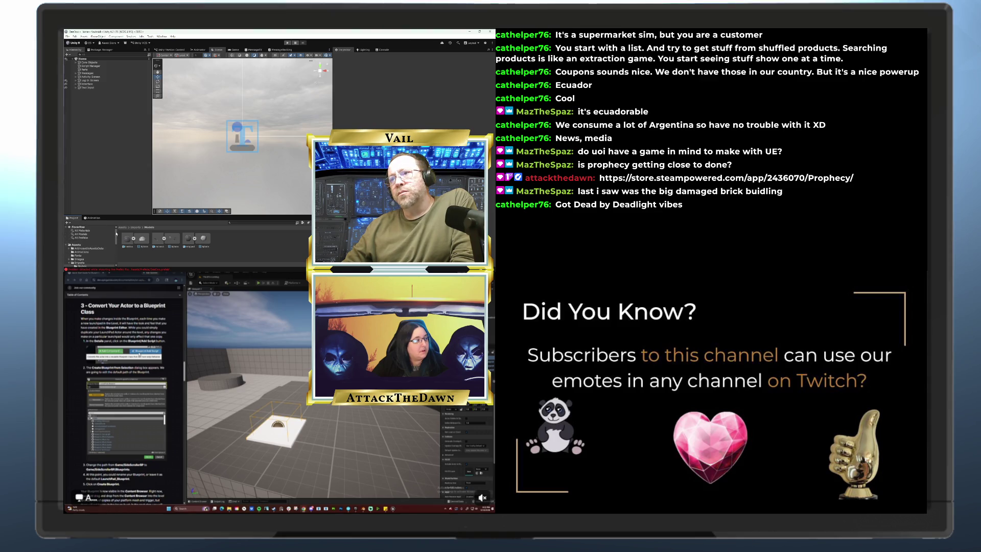
scroll(116, 236, "down", 4)
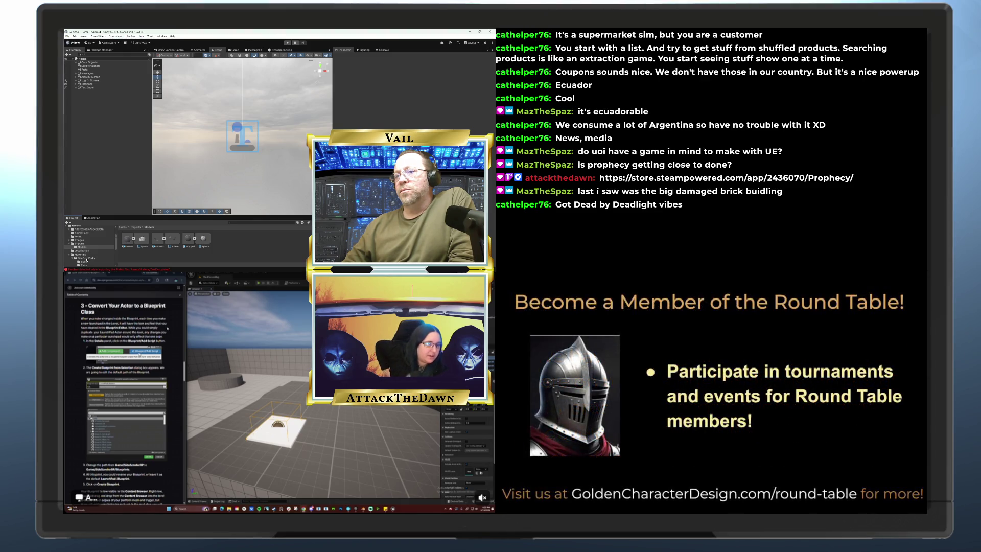
scroll(86, 259, "down", 3)
left_click(83, 240)
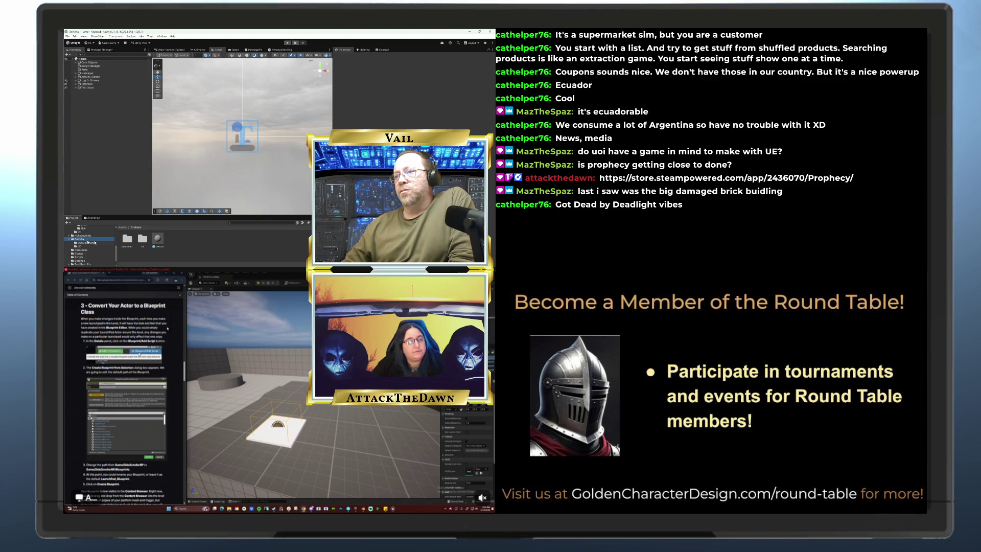
- Inspect the DooDoo prefab's Halo child, then open HairDoo from the DooDoo Parts folder
double_click(157, 240)
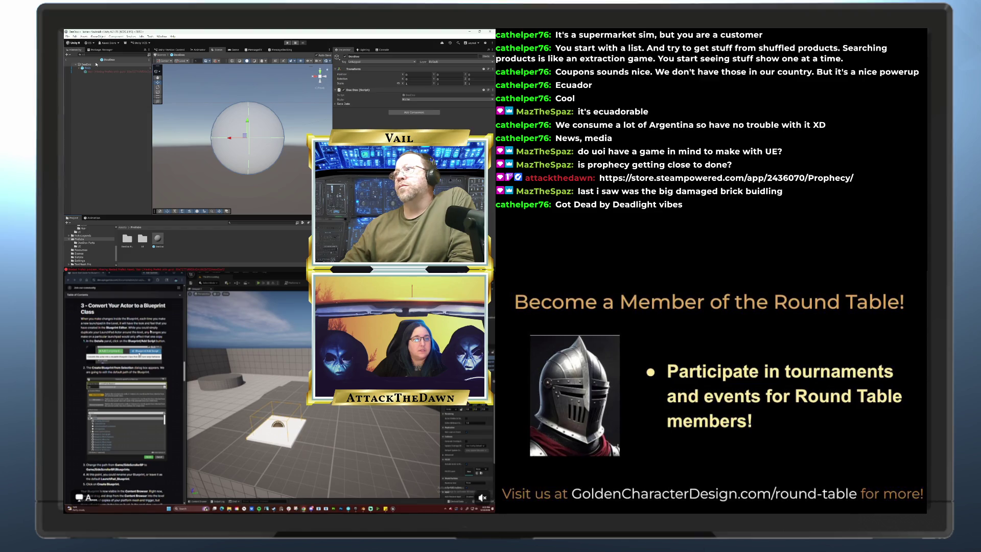
left_click(93, 71)
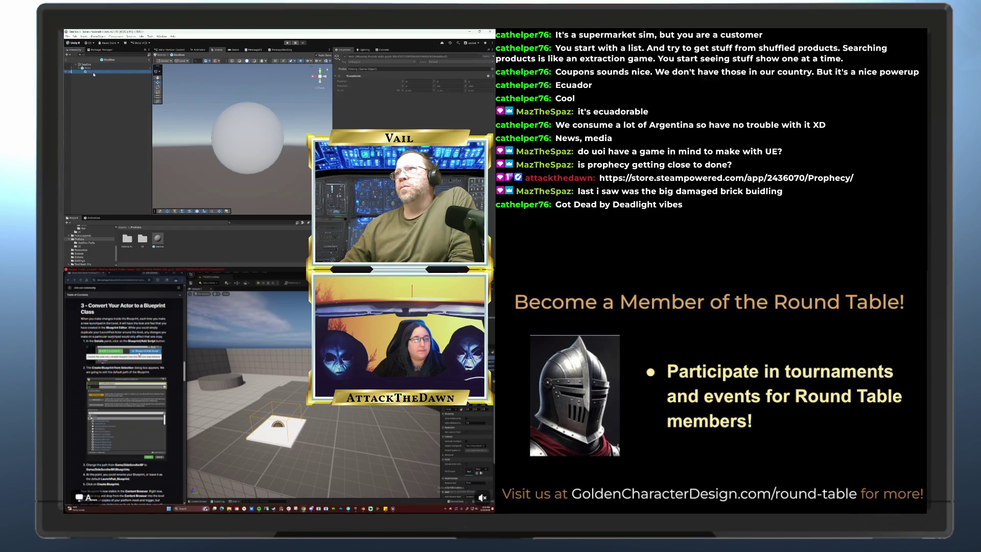
left_click(105, 125)
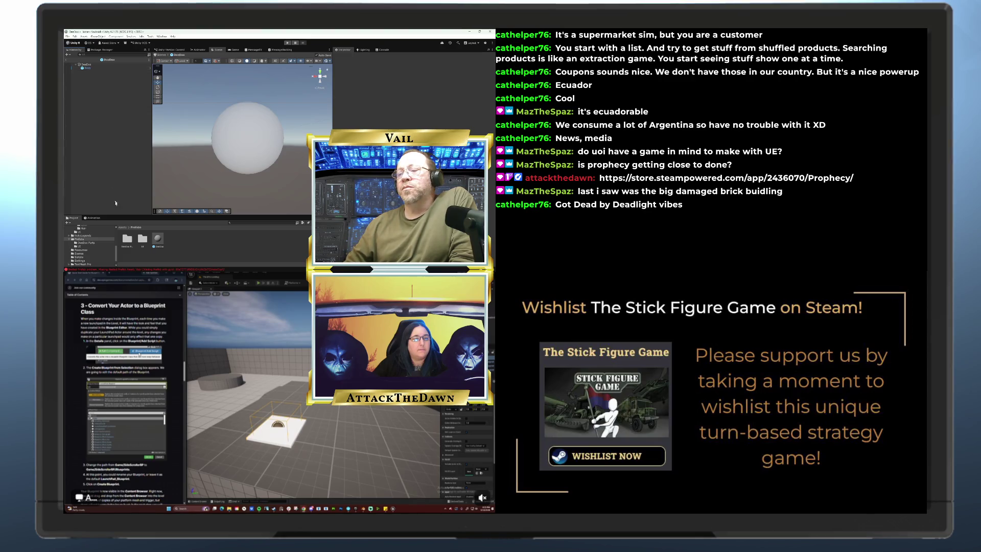
left_click(84, 242)
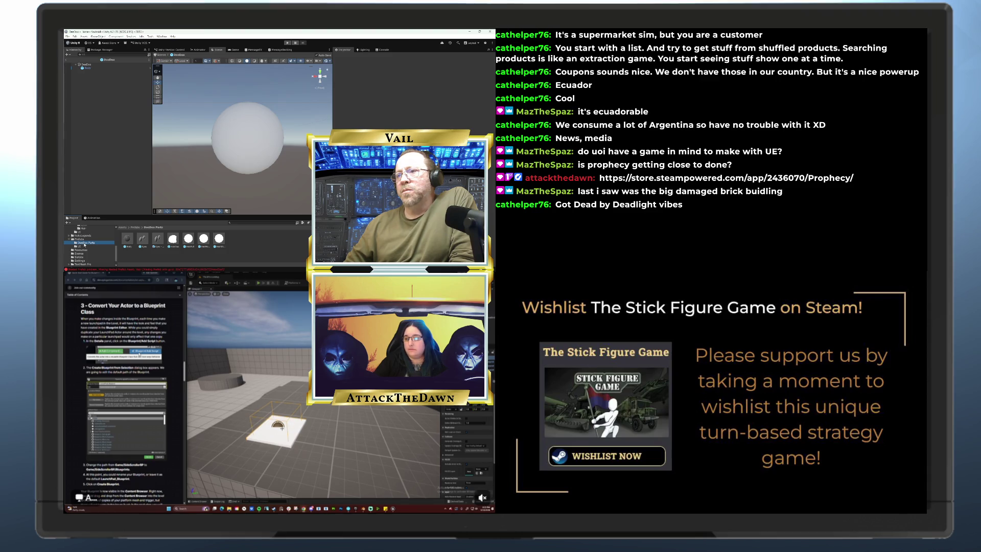
double_click(173, 238)
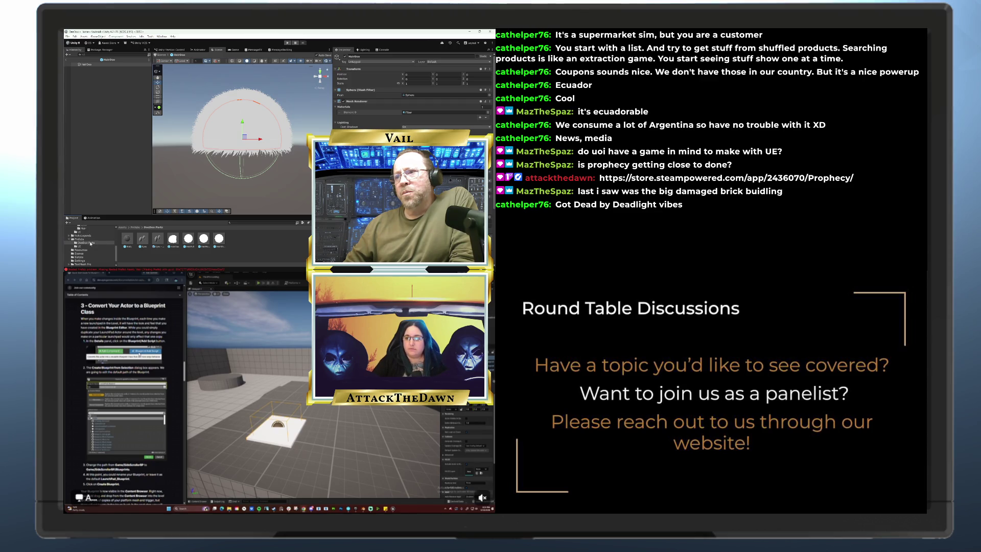
left_click(143, 240)
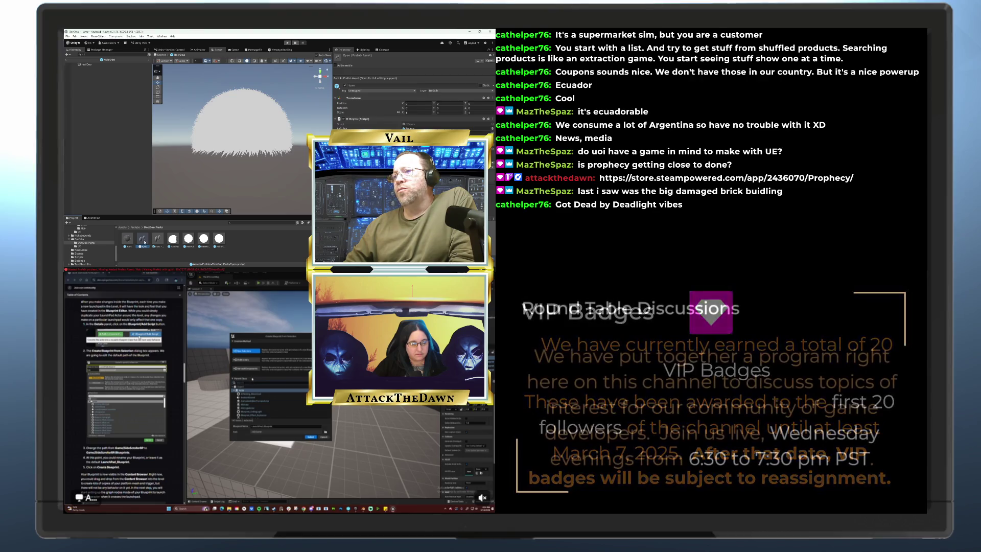
double_click(144, 242)
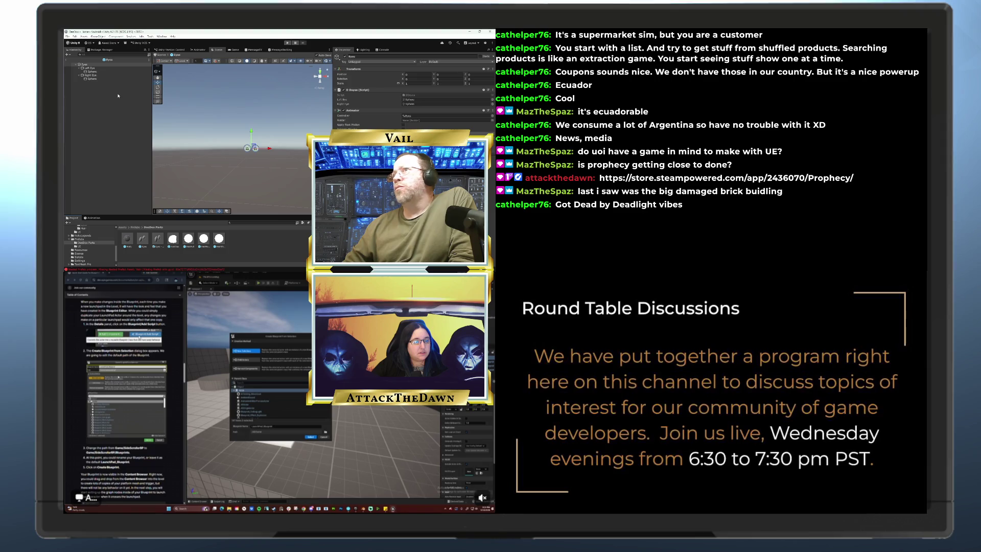
double_click(85, 65)
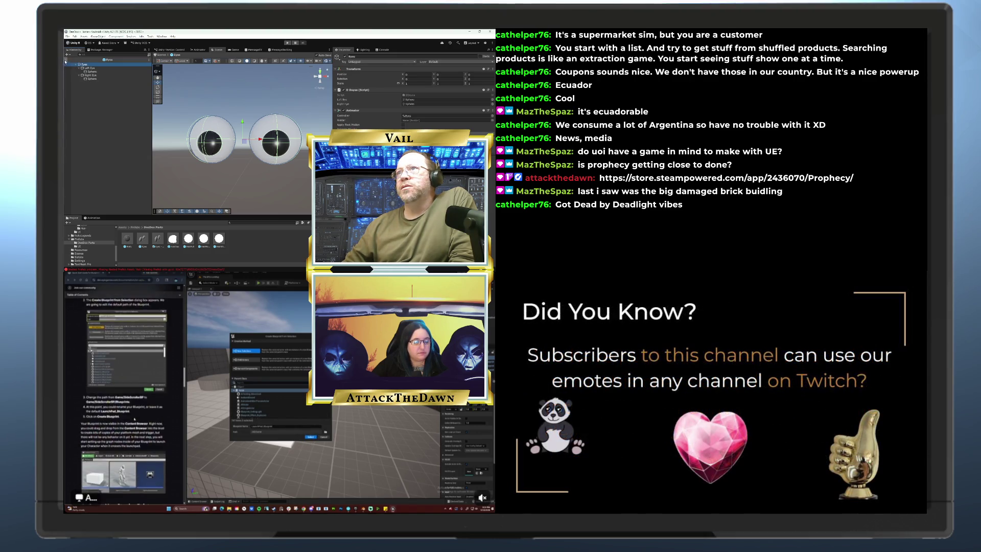
left_click(66, 60)
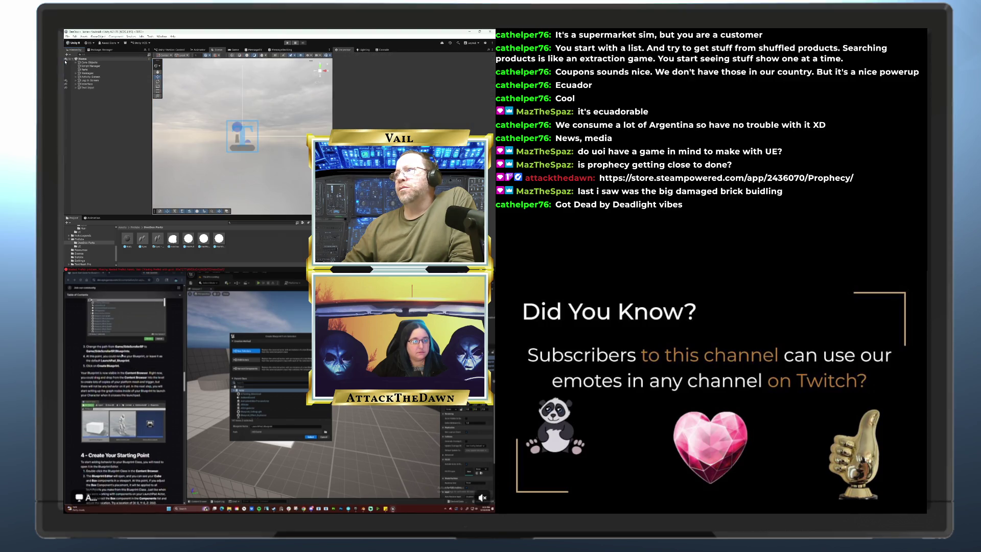
double_click(173, 239)
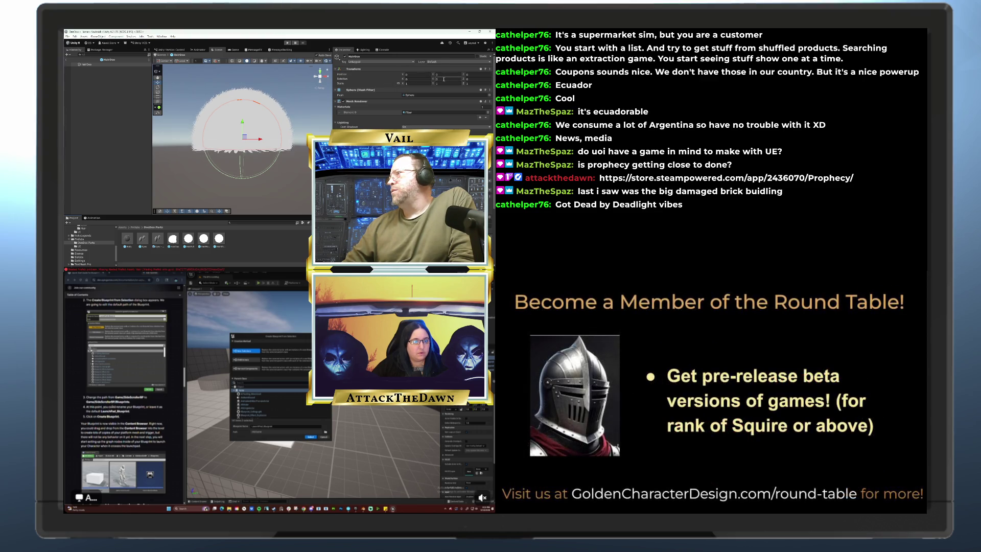
- Reset the hair mesh's Rotation Z and Y to 0, then select the HairMohawk prefab
left_click(467, 79)
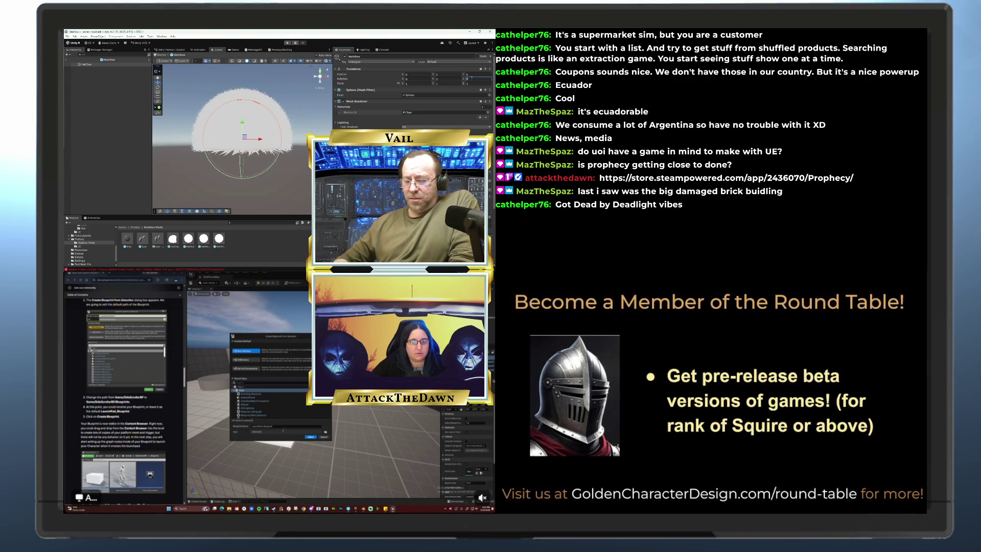
type("180")
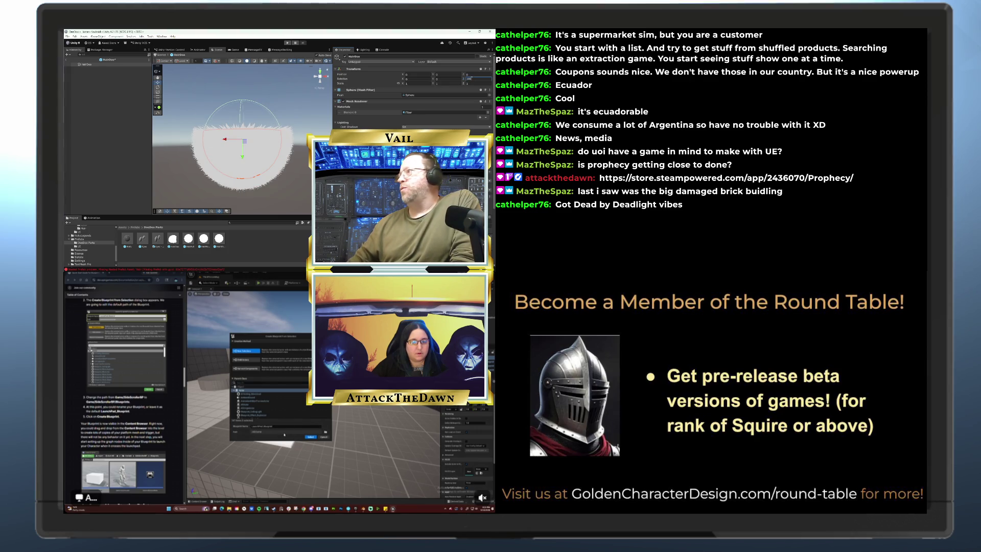
key("Return")
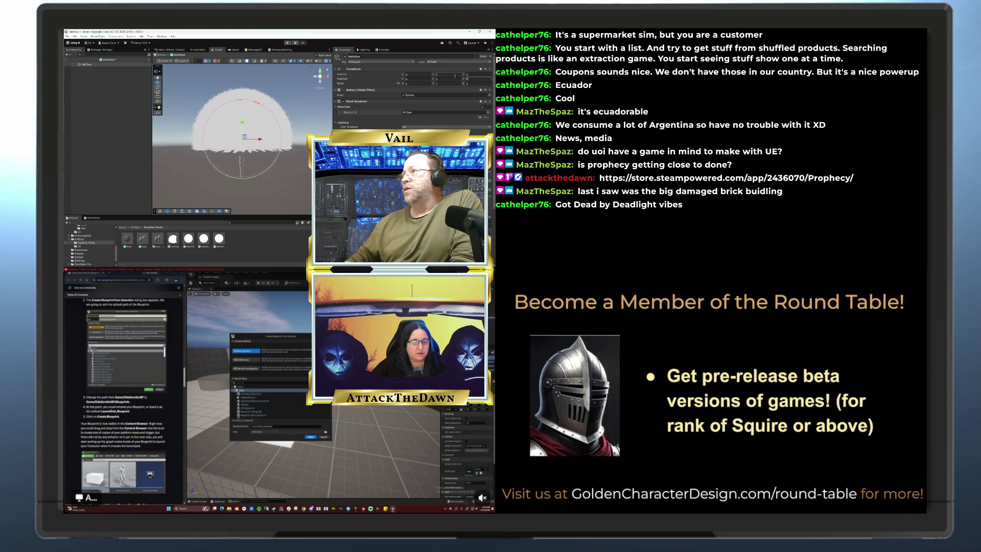
type("0")
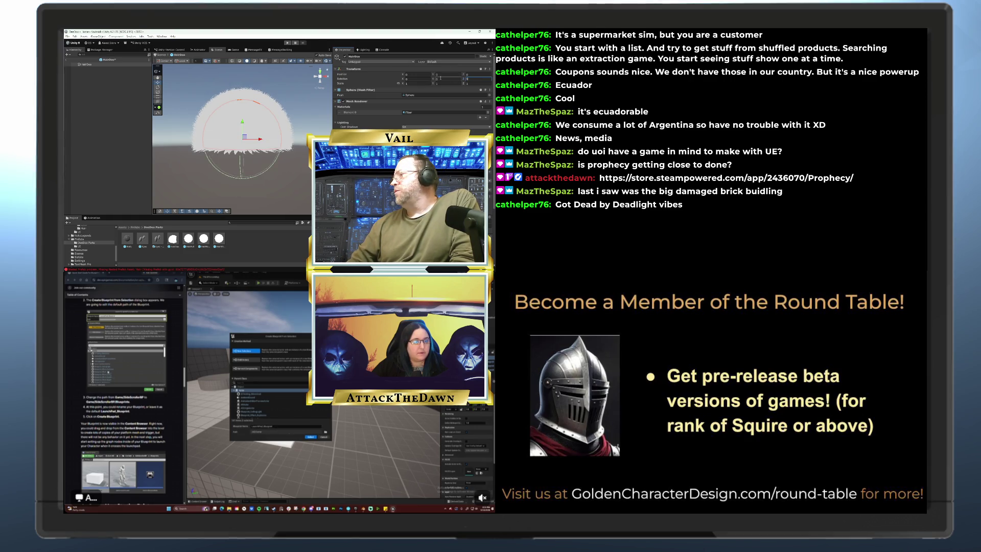
left_click(437, 78)
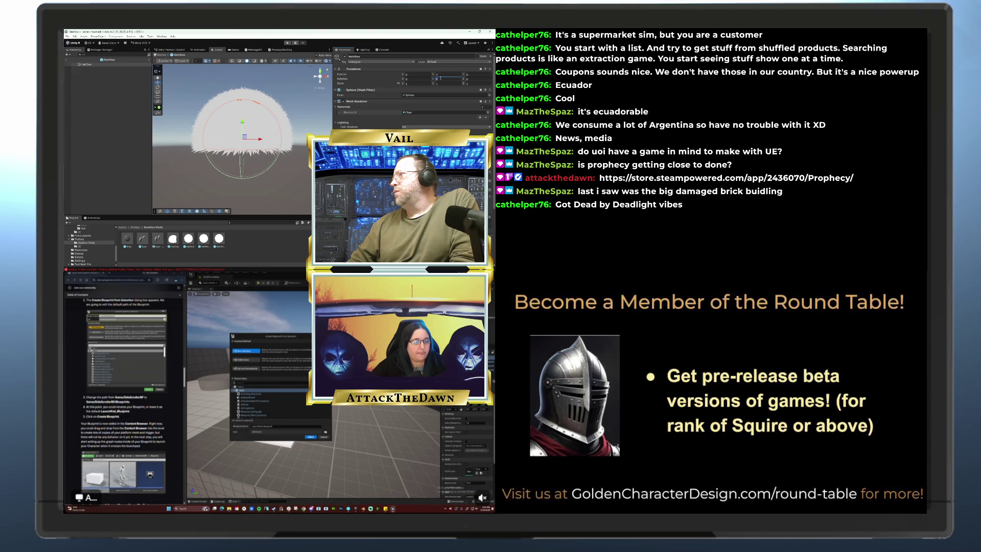
mouse_move(433, 79)
left_mouse_down()
mouse_move(354, 80)
mouse_move(364, 81)
left_mouse_up()
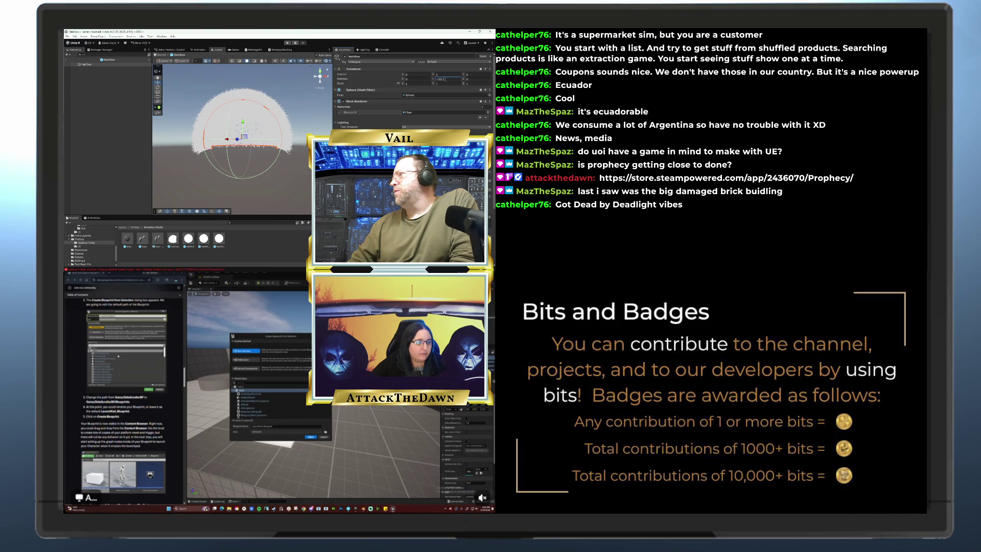
type("0180")
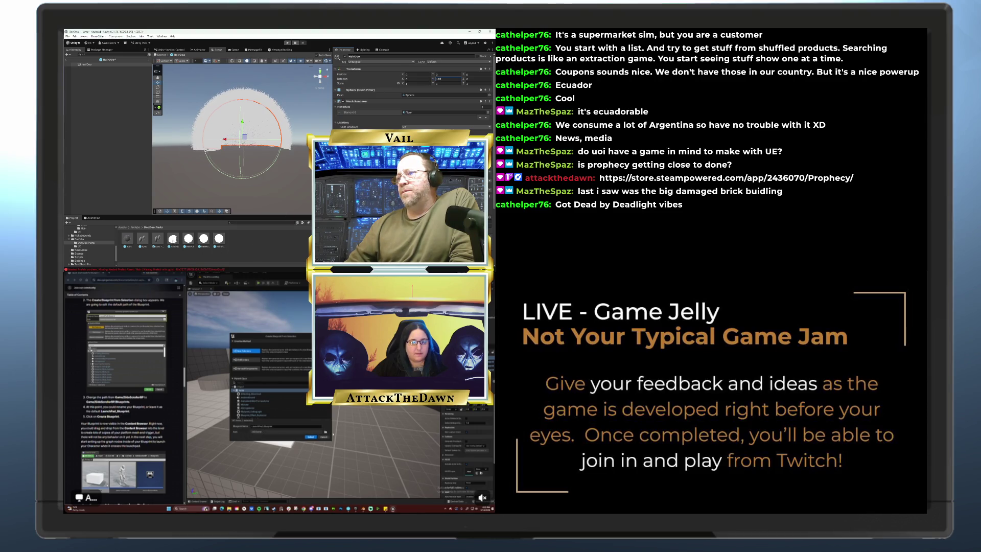
left_click(326, 433)
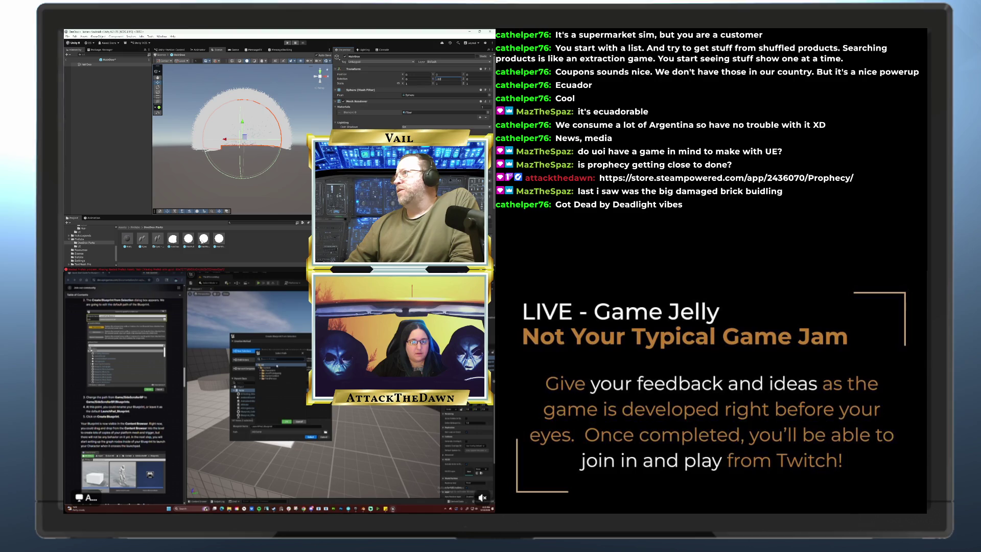
left_click(204, 239)
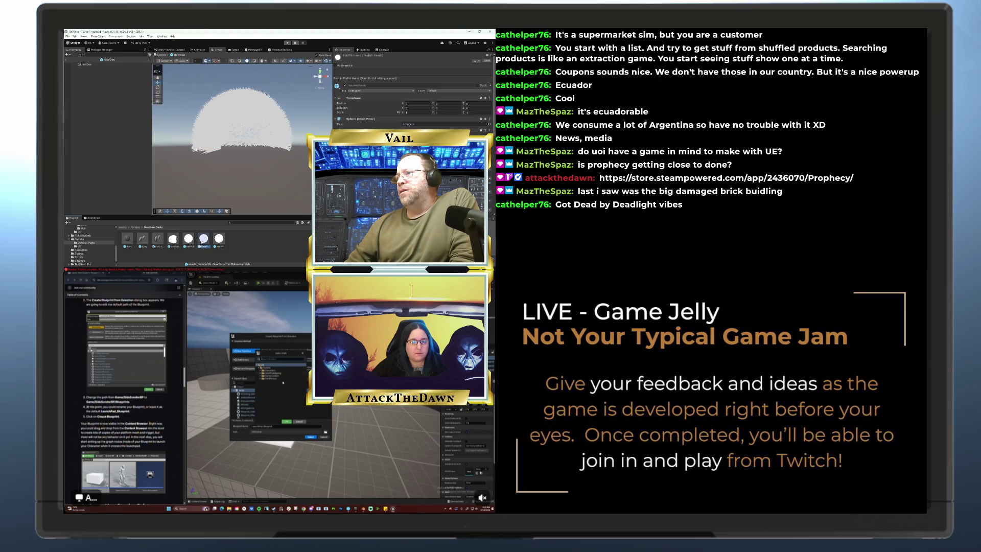
- Open HairMohawk and assign a model from Imports > Models as its Mesh Filter mesh
double_click(204, 238)
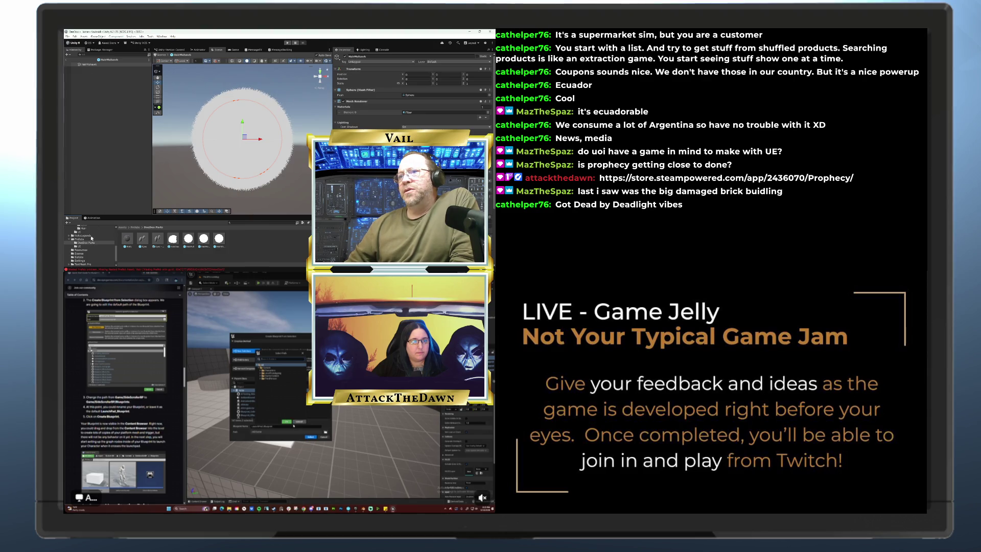
scroll(89, 235, "up", 2)
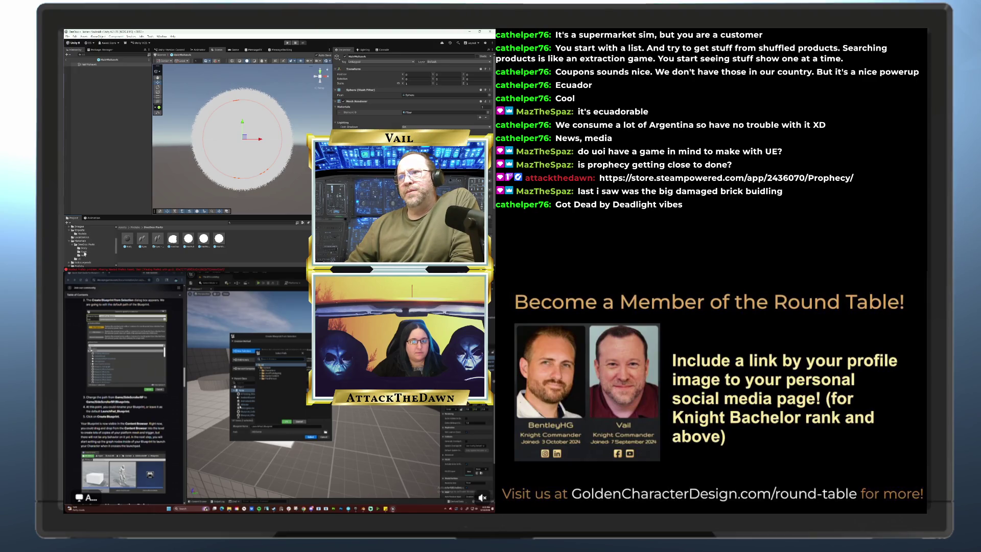
left_click(84, 255)
left_click(279, 378)
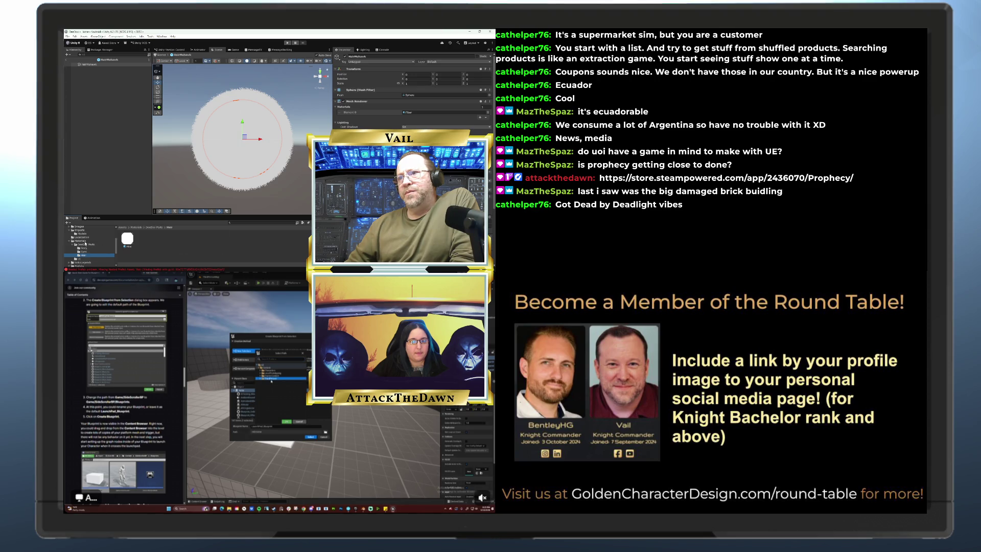
left_click(82, 234)
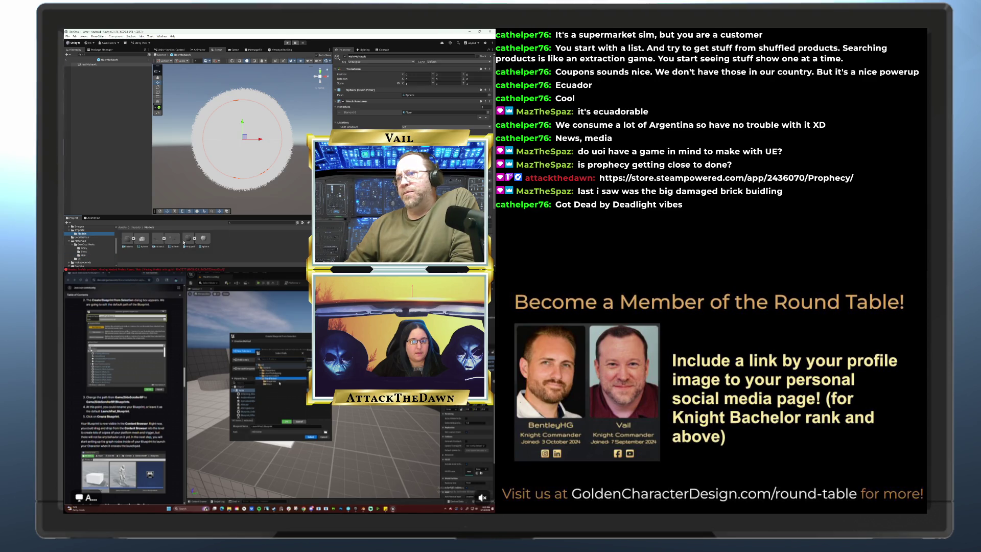
left_click(279, 381)
left_click_drag(170, 241, 409, 95)
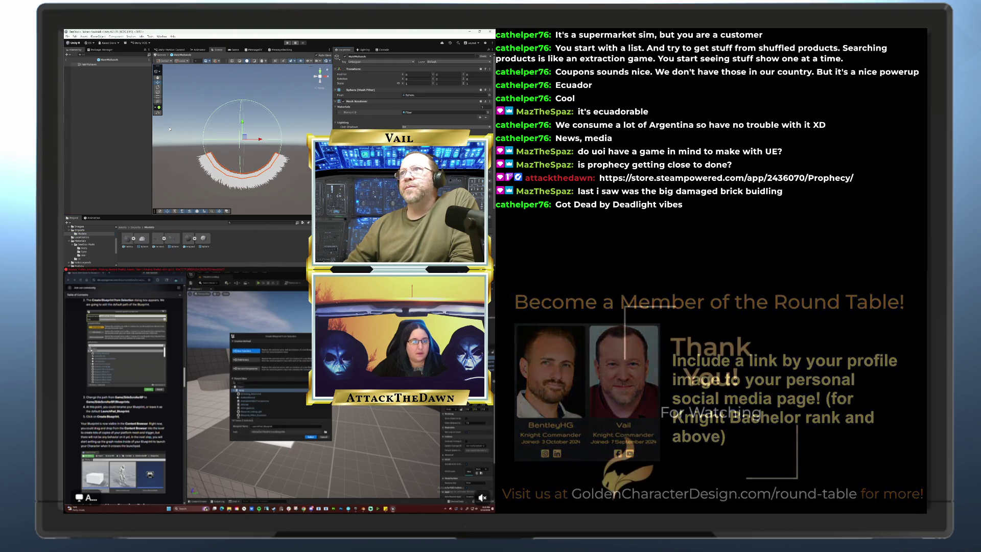
left_click(95, 65)
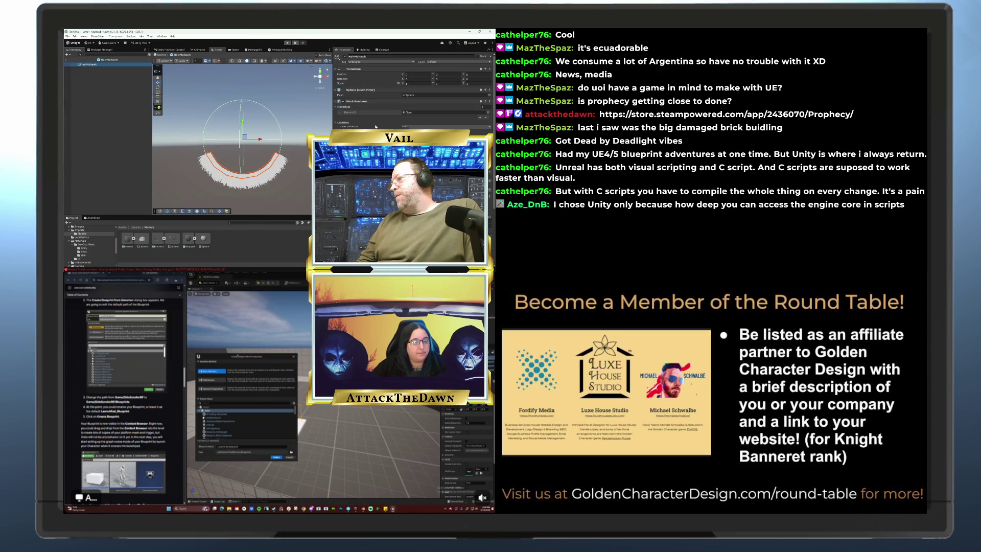
- Check the curved fur strip under the sphere and begin editing its Rotation X
scroll(376, 126, "down", 5)
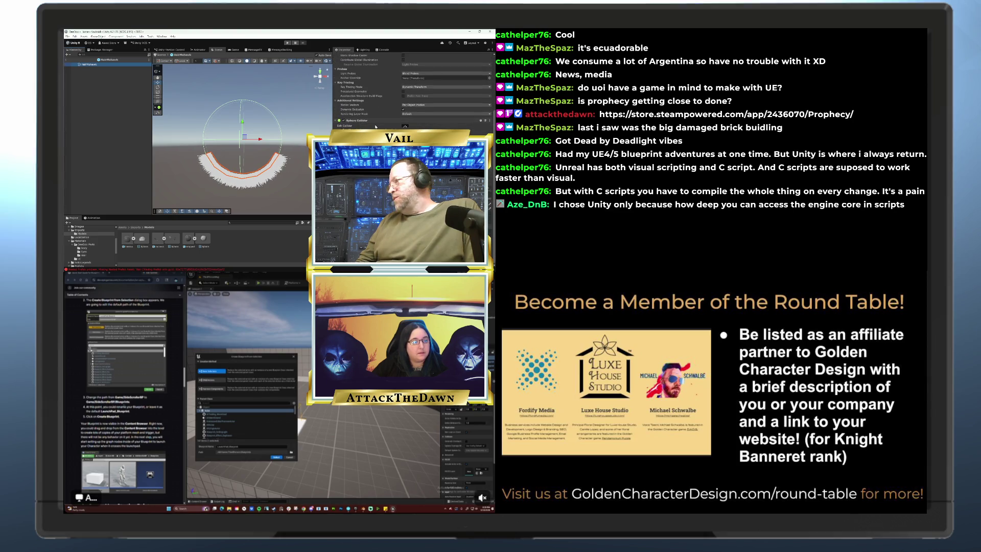
scroll(375, 126, "up", 5)
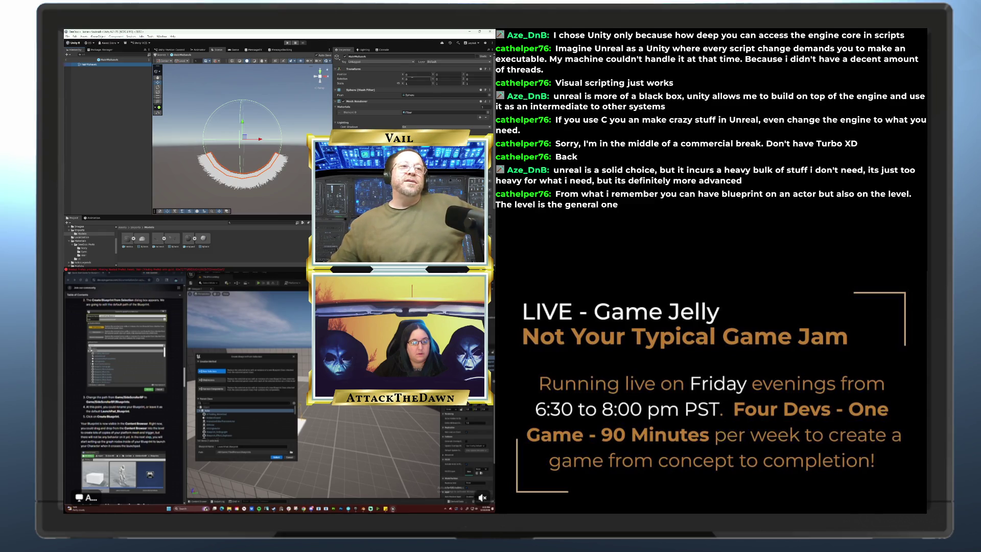
left_click(416, 79)
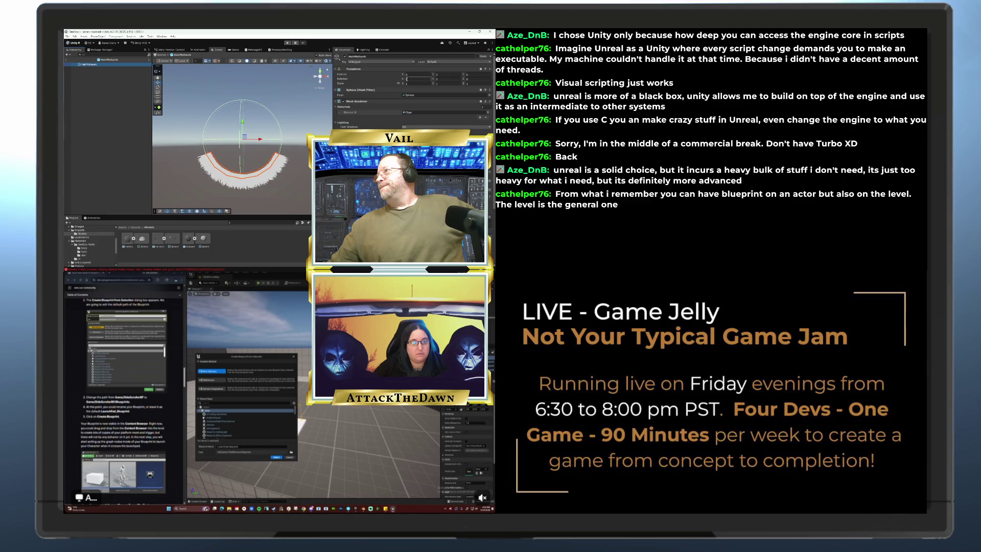
- Set the fur strip's Rotation Z to 180 and Y to -90, then turn it about 90°
left_click(465, 79)
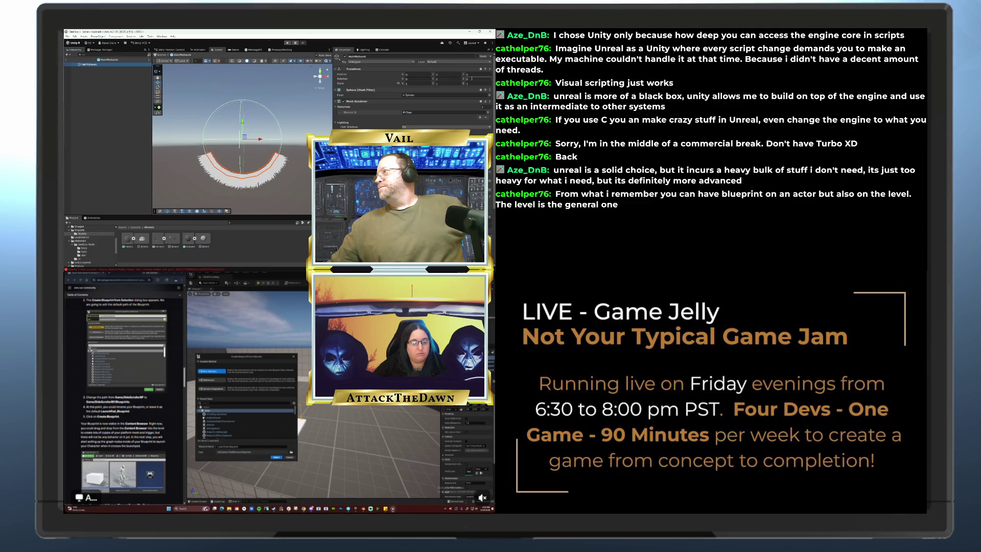
type("10")
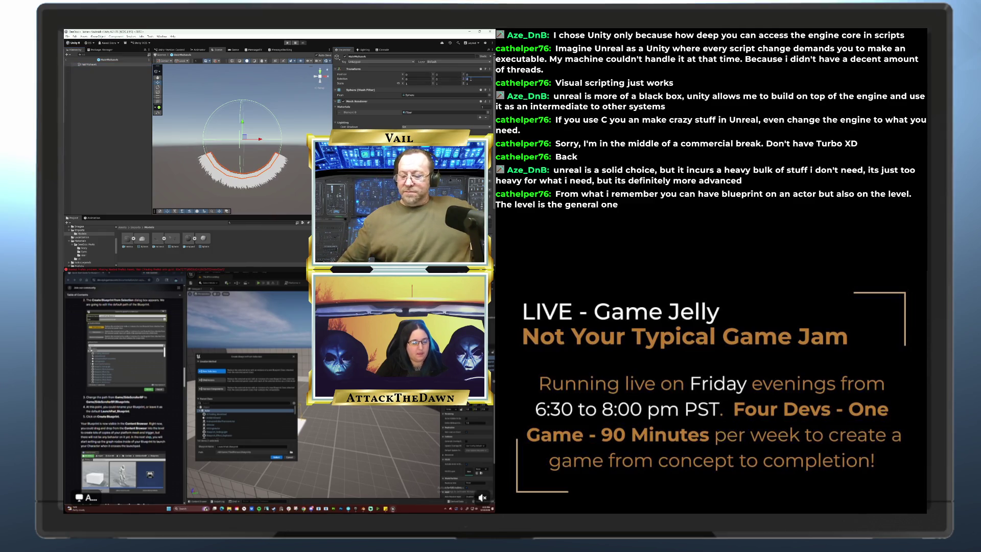
type("0")
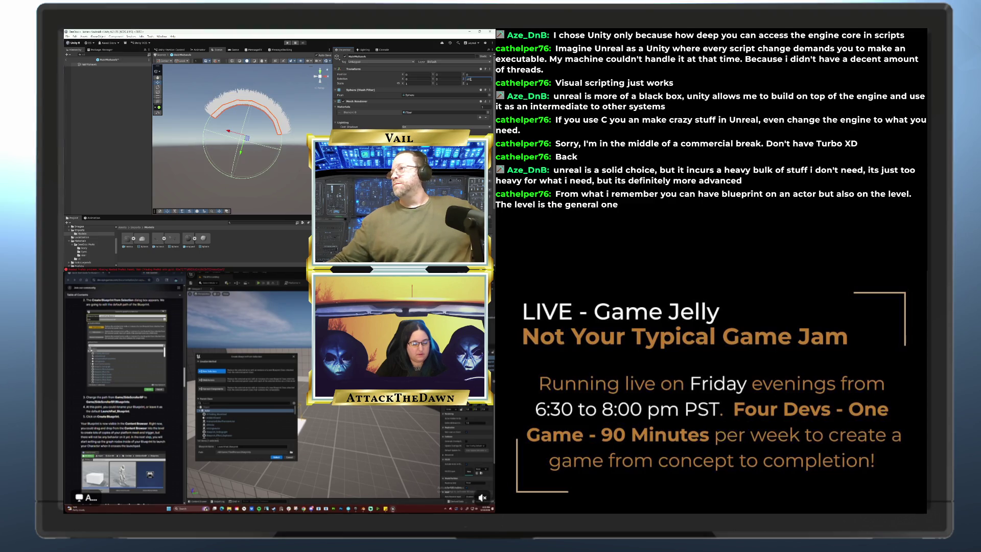
left_click(434, 79)
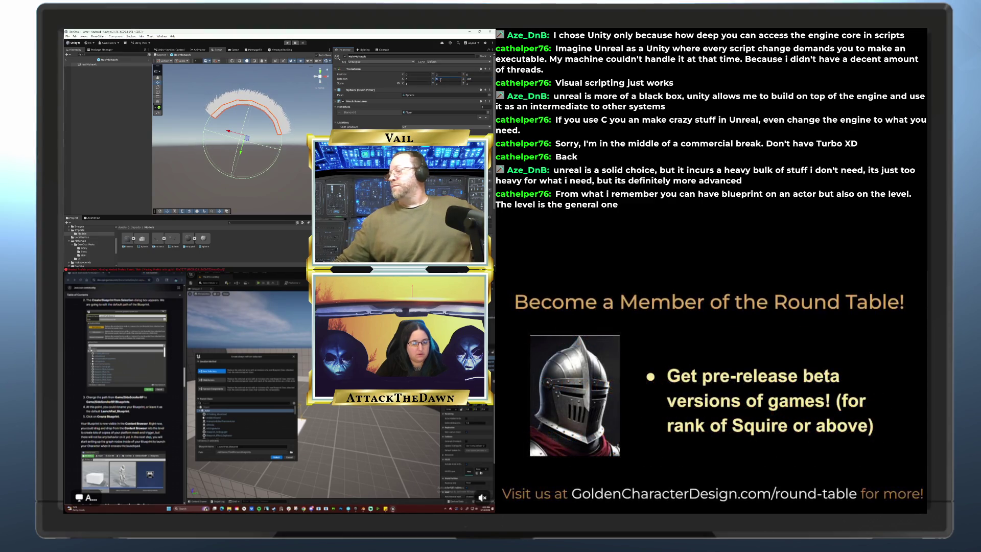
type("90")
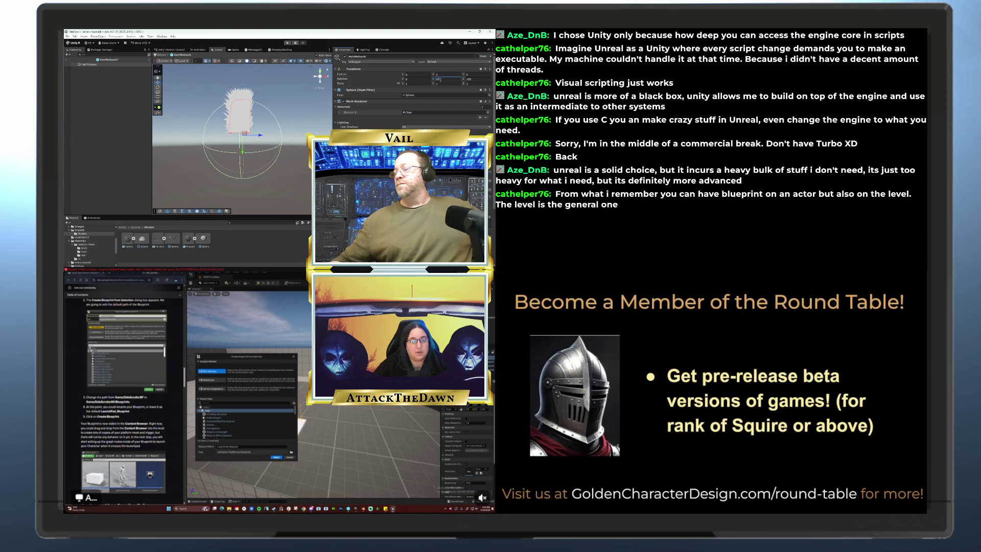
double_click(441, 80)
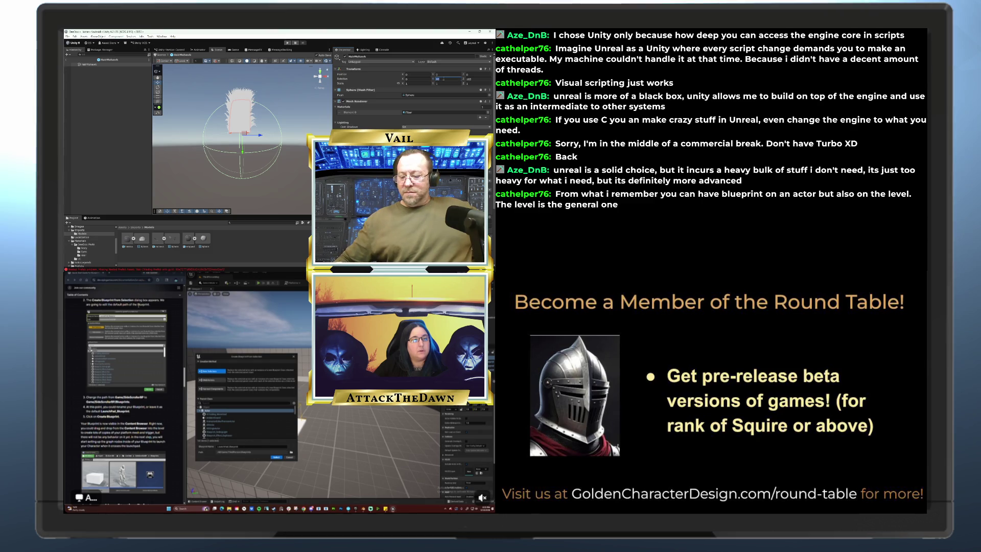
type("-90")
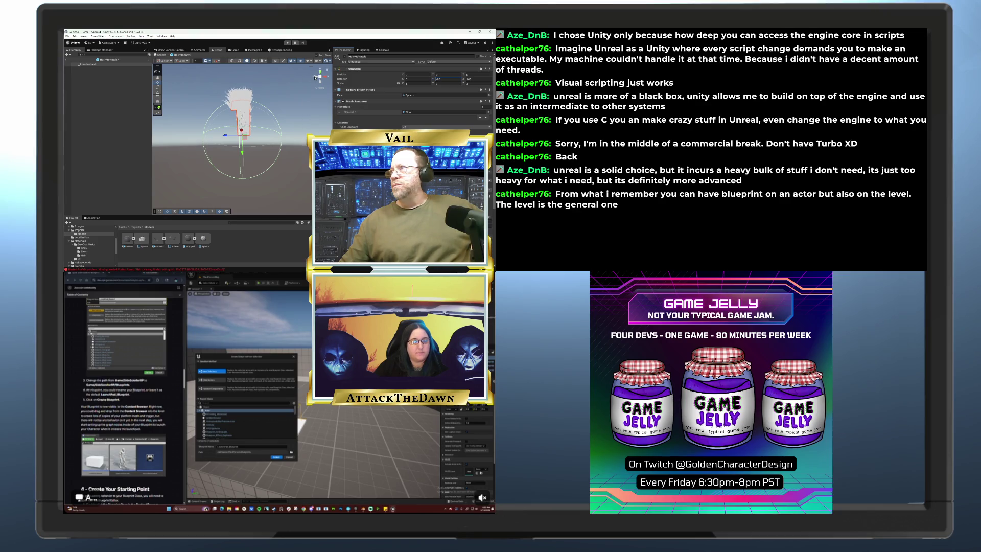
scroll(124, 398, "down", 3)
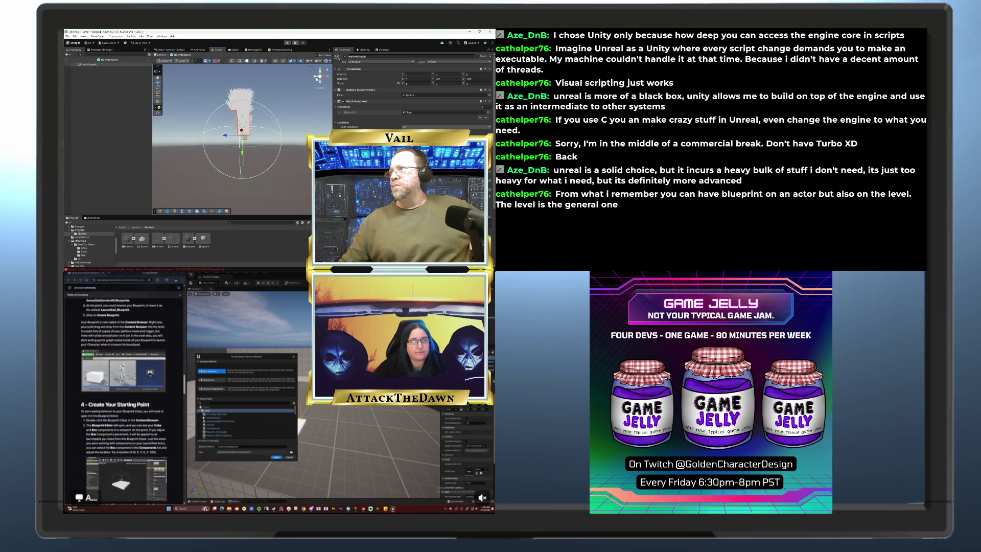
mouse_move(294, 114)
left_mouse_down()
mouse_move(394, 125)
mouse_move(294, 125)
left_mouse_up()
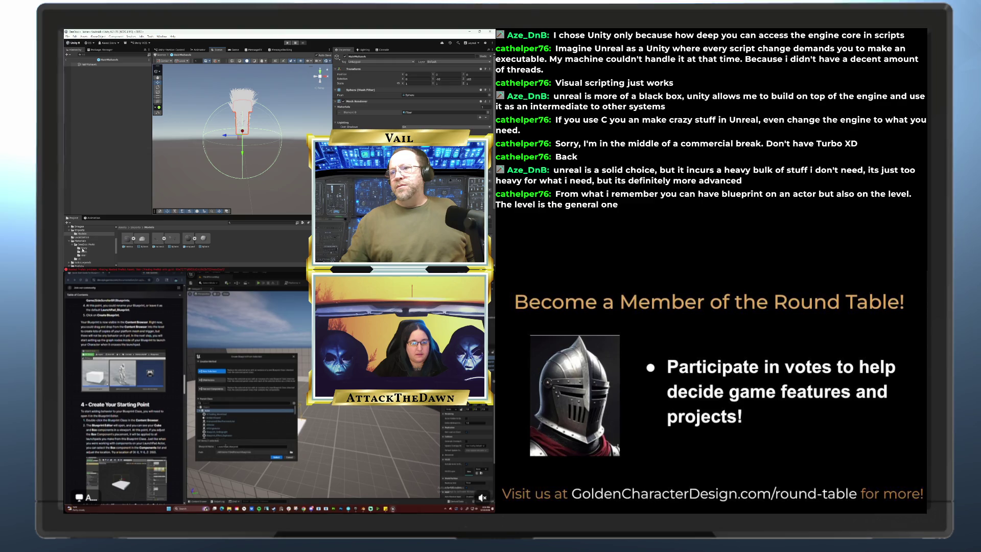
left_click(83, 255)
- Open the HairWrapped prefab from the character parts folder in Prefab mode
scroll(84, 253, "down", 3)
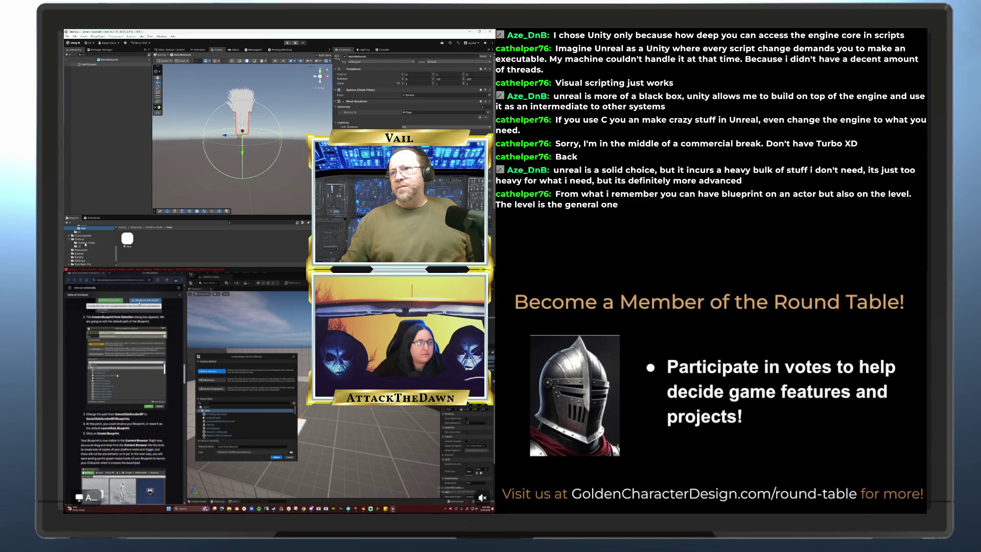
left_click(85, 243)
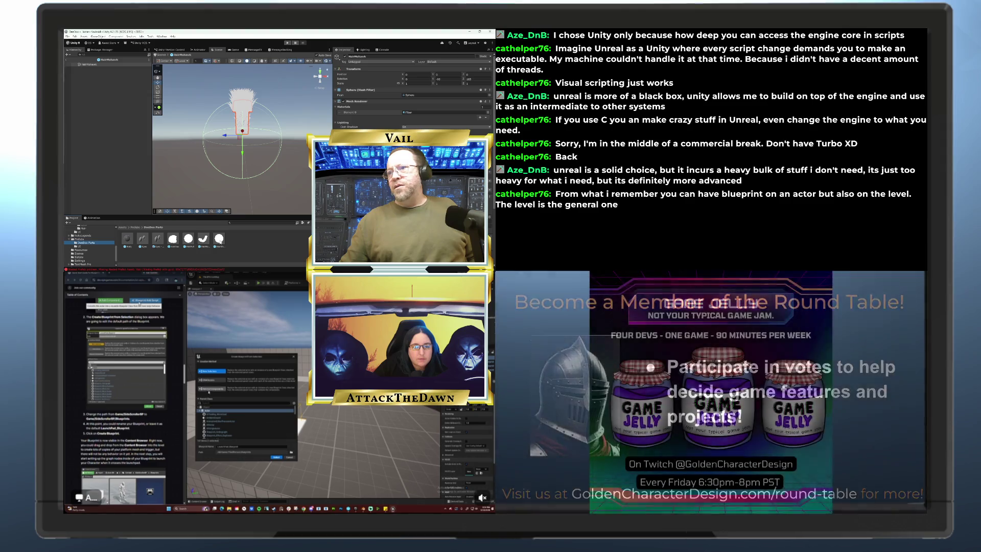
left_click(219, 238)
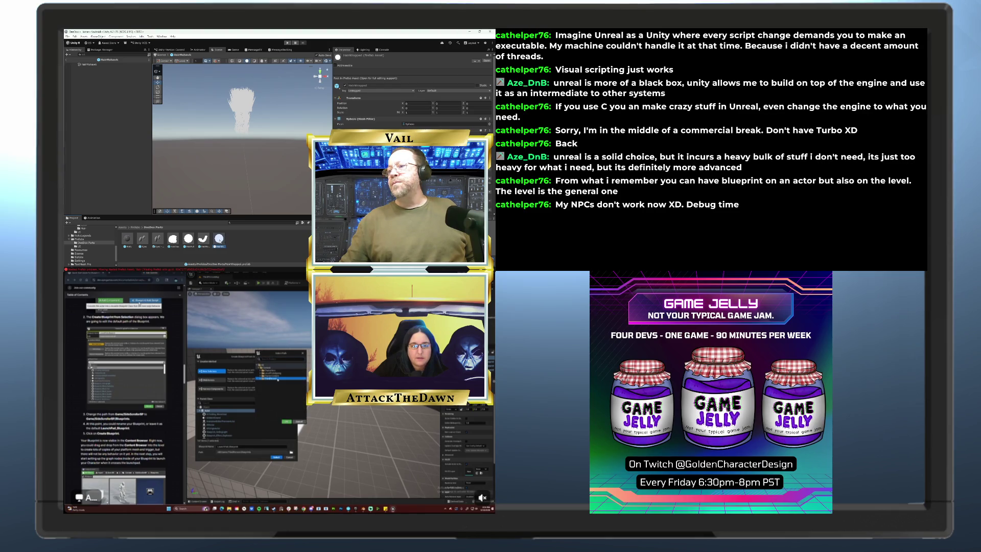
double_click(218, 239)
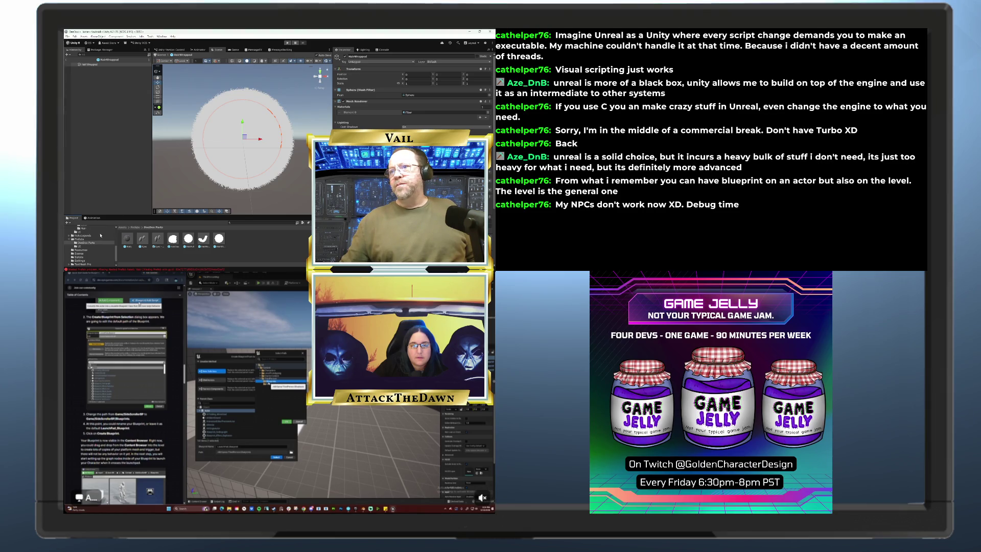
scroll(93, 235, "up", 2)
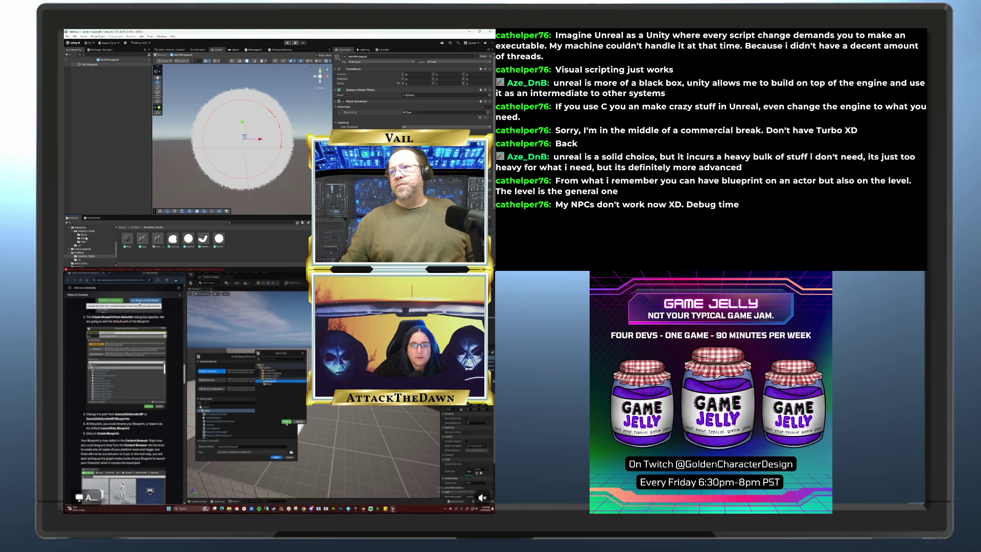
left_click(86, 241)
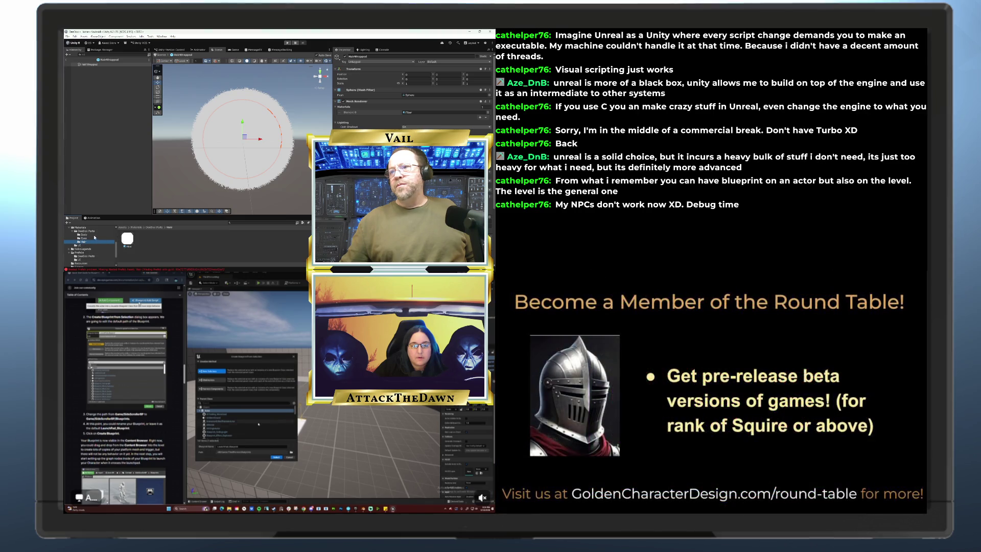
scroll(86, 233, "up", 3)
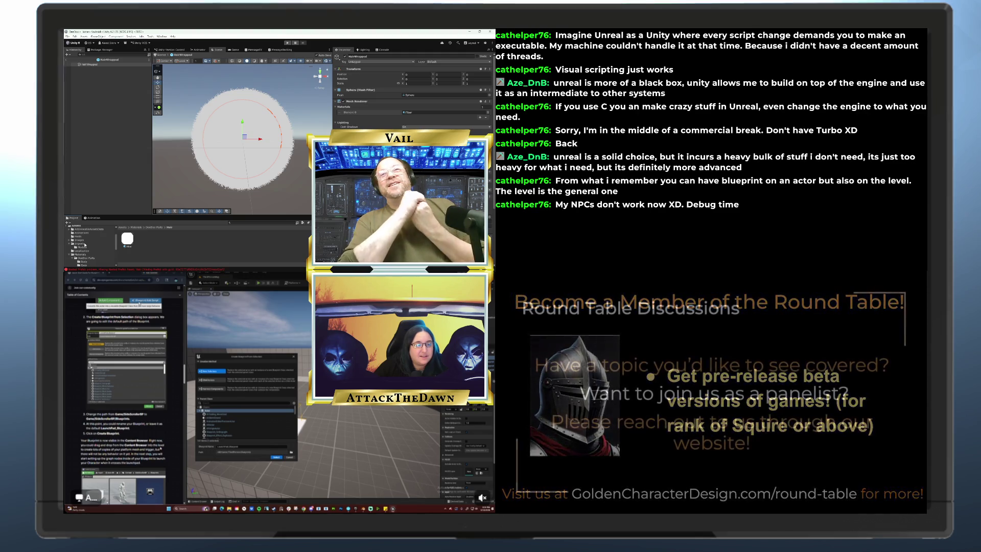
scroll(123, 399, "up", 3)
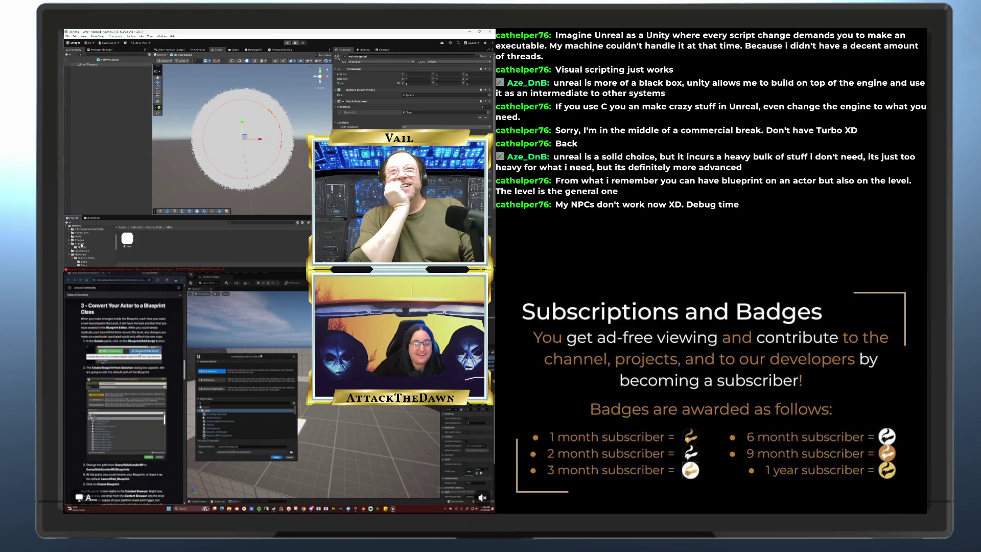
mouse_move(261, 357)
left_mouse_down()
mouse_move(259, 383)
mouse_move(260, 374)
left_mouse_up()
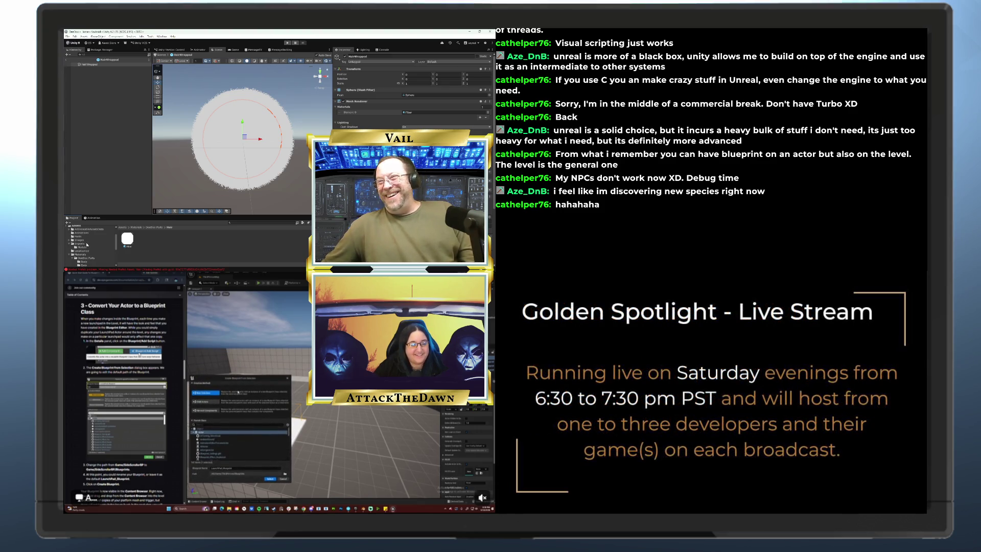
- List the imported model assets under Imports > Models in the Project panel
left_click(81, 244)
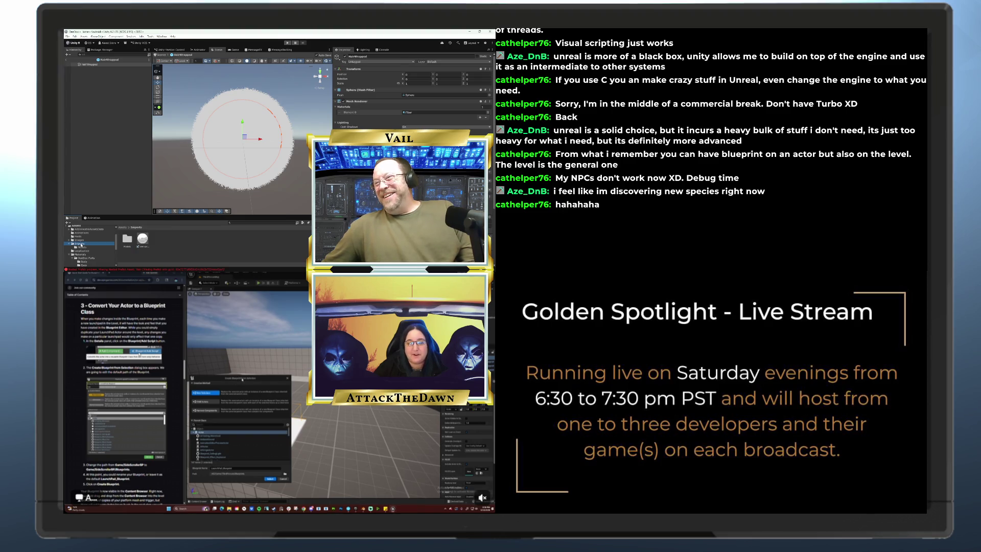
left_click(82, 247)
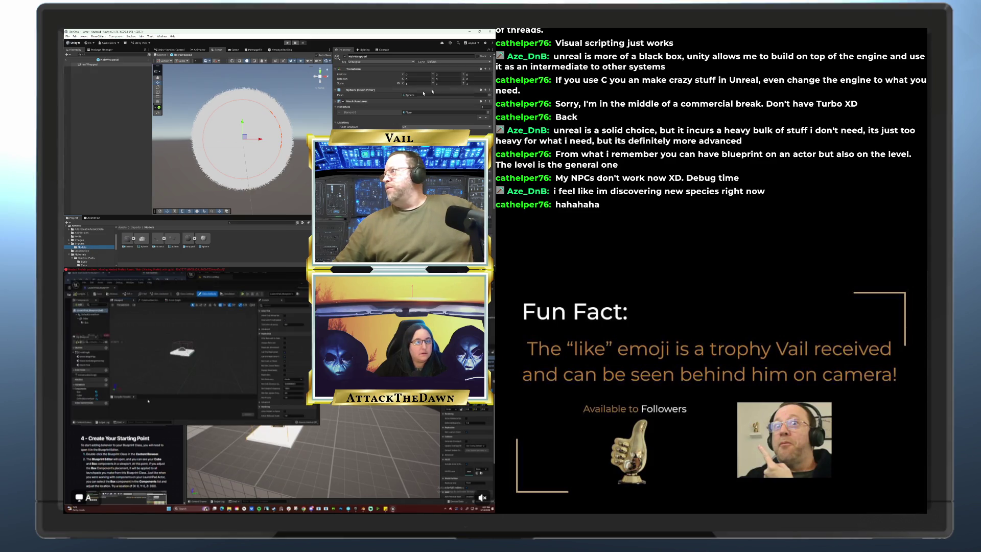
left_click(448, 79)
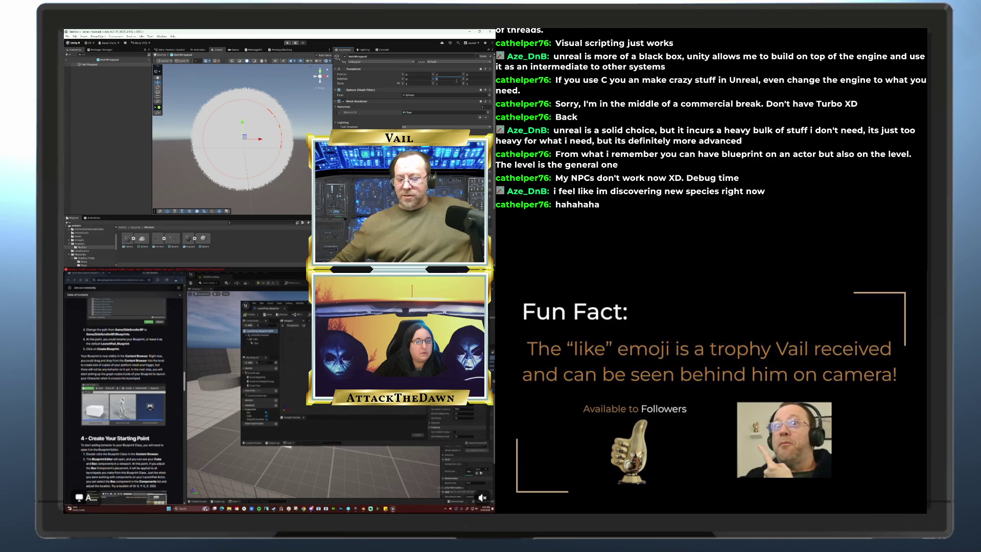
- Set HairWrapped's Rotation Y to 180 and orbit the Scene view to inspect the dome
type("180")
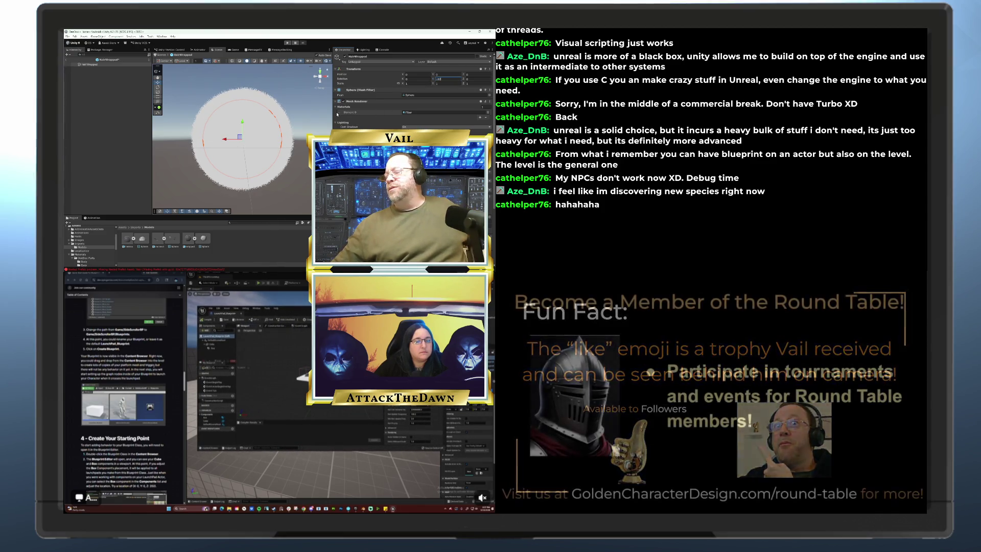
key("Return")
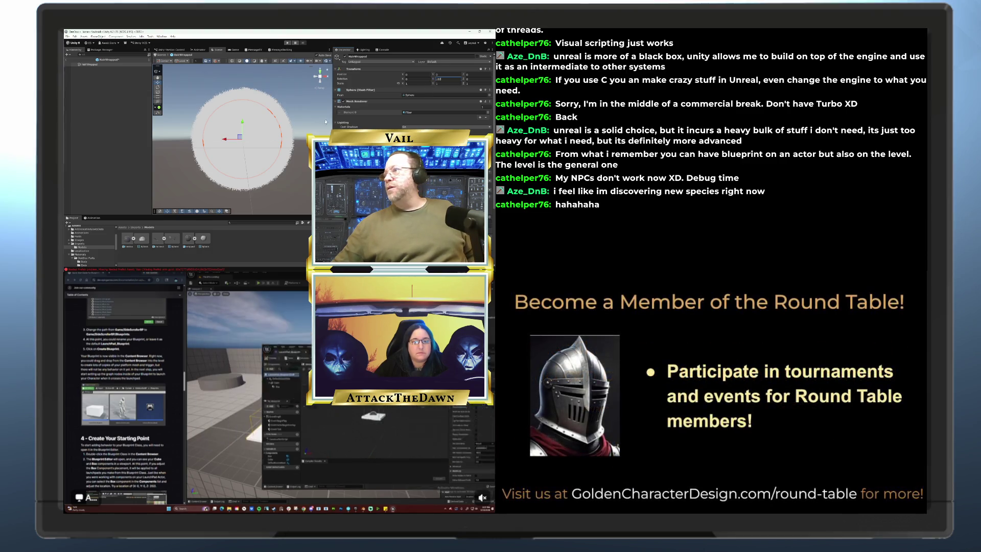
mouse_move(302, 129)
left_mouse_down()
mouse_move(265, 132)
mouse_move(230, 153)
mouse_move(188, 268)
mouse_move(255, 179)
mouse_move(311, 130)
left_mouse_up()
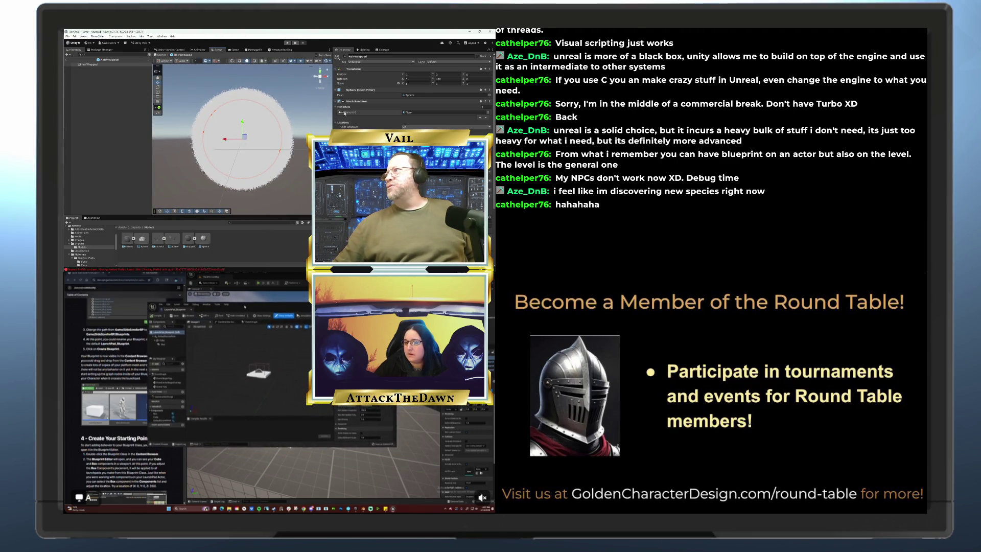
left_click_drag(244, 302, 289, 322)
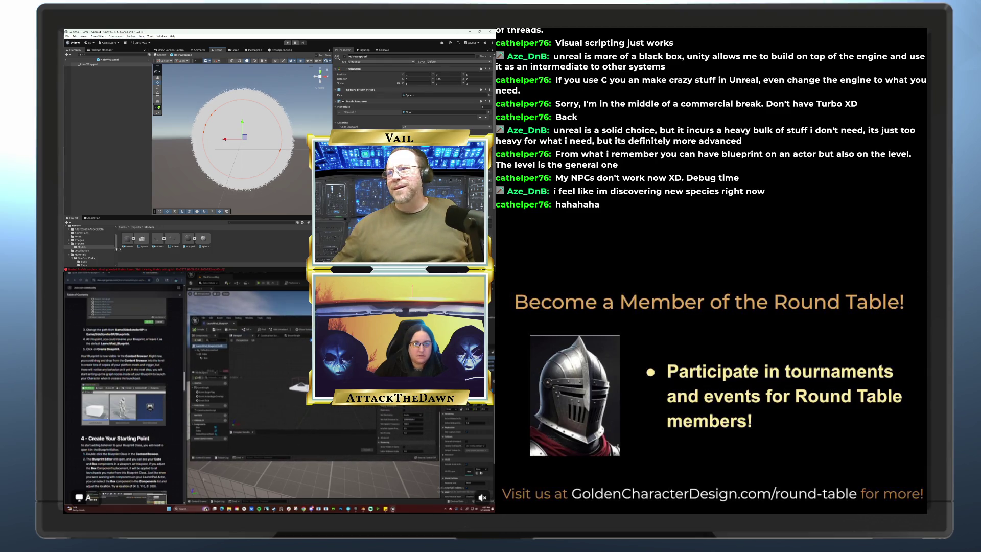
left_click(200, 500)
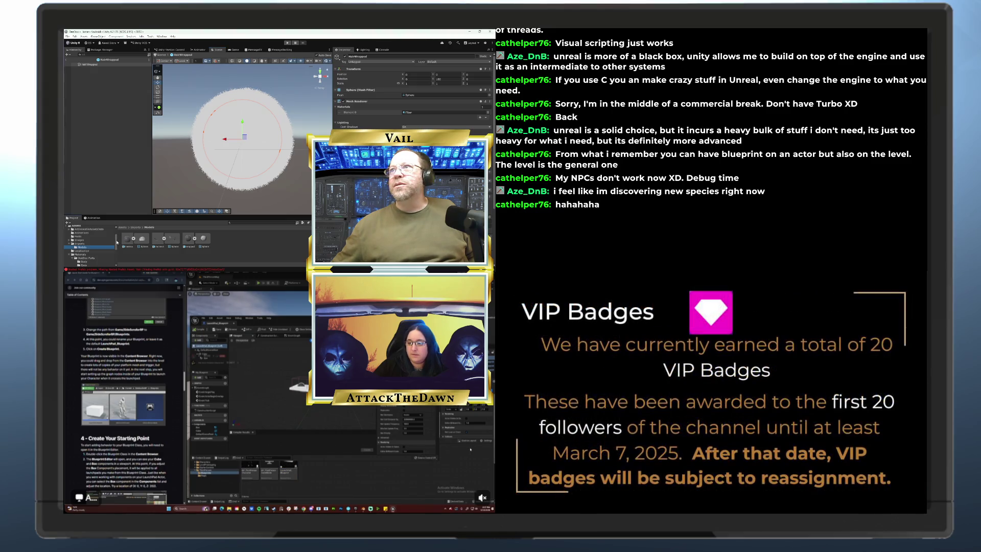
left_click(405, 462)
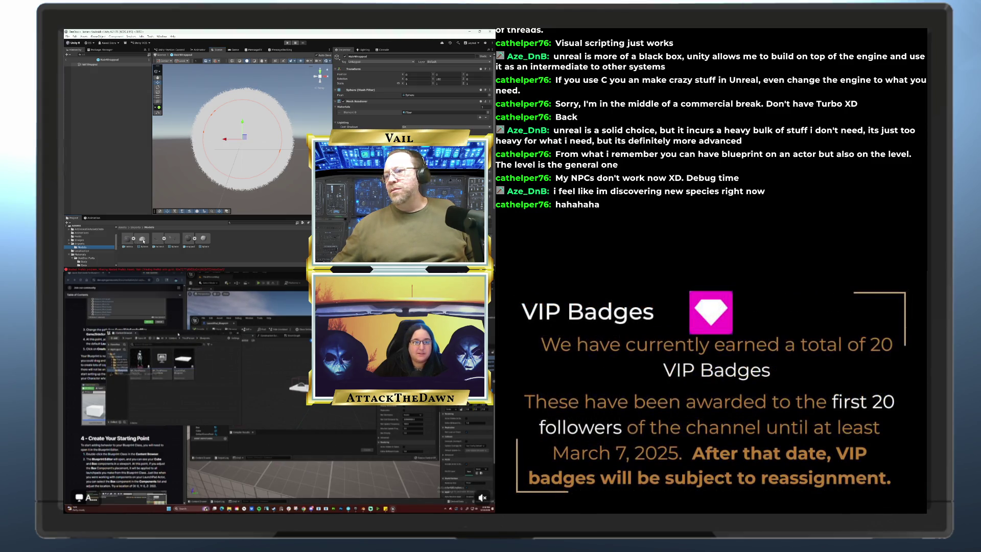
left_click_drag(178, 334, 334, 375)
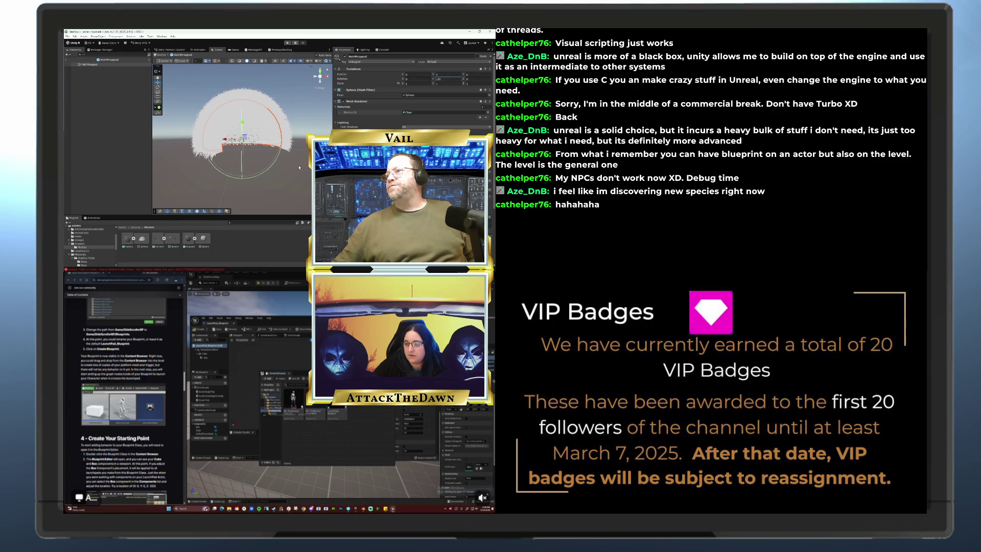
mouse_move(299, 167)
left_mouse_down()
mouse_move(262, 147)
mouse_move(281, 209)
mouse_move(270, 221)
mouse_move(264, 178)
mouse_move(301, 238)
mouse_move(280, 167)
mouse_move(253, 178)
left_mouse_up()
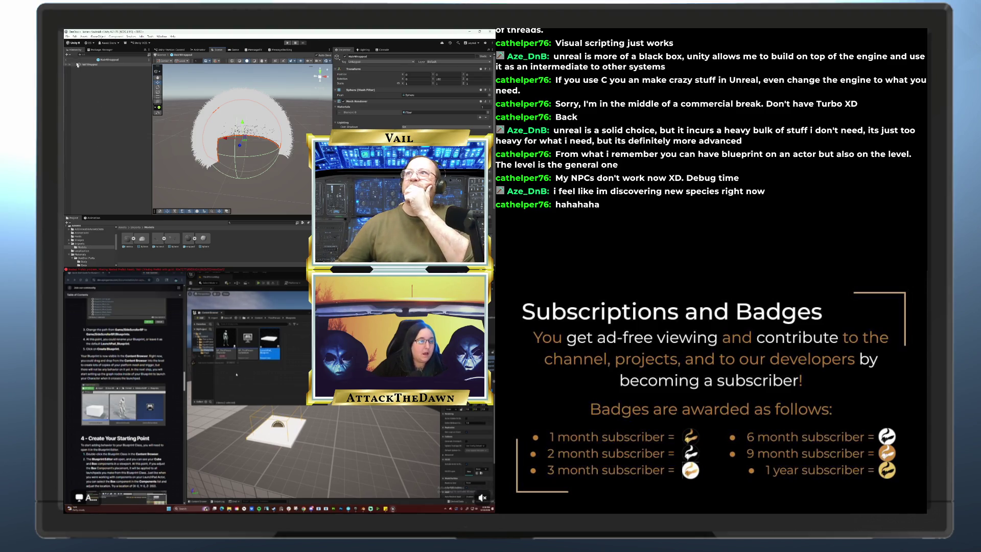
left_click(67, 36)
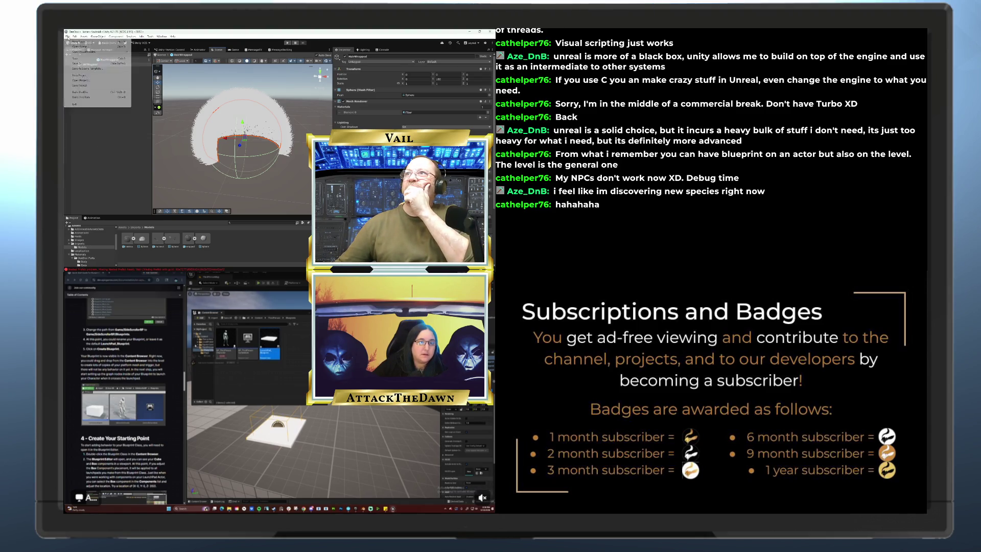
- Save the prefab, return to the Home scene, and open DeeDoo from the Prefabs folder
left_click(75, 58)
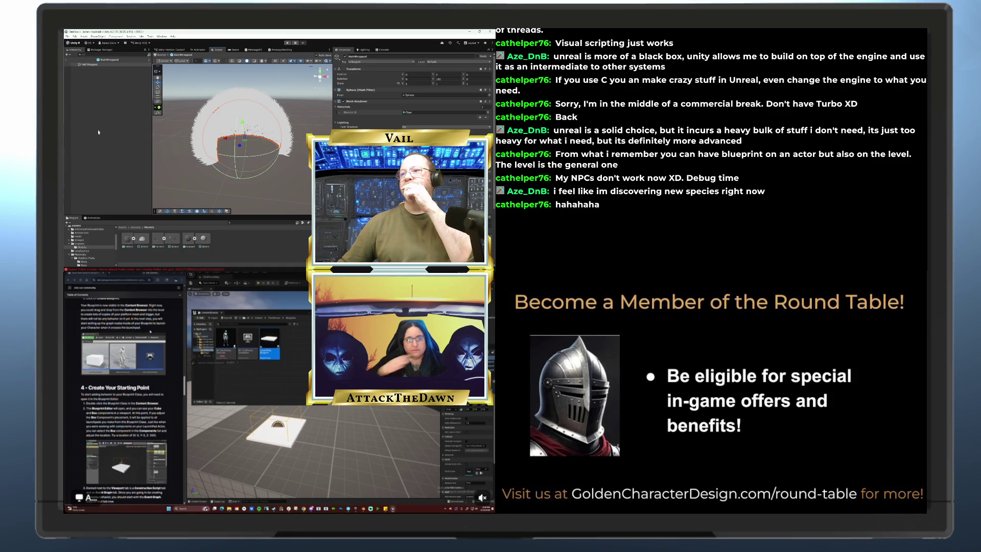
left_click(67, 61)
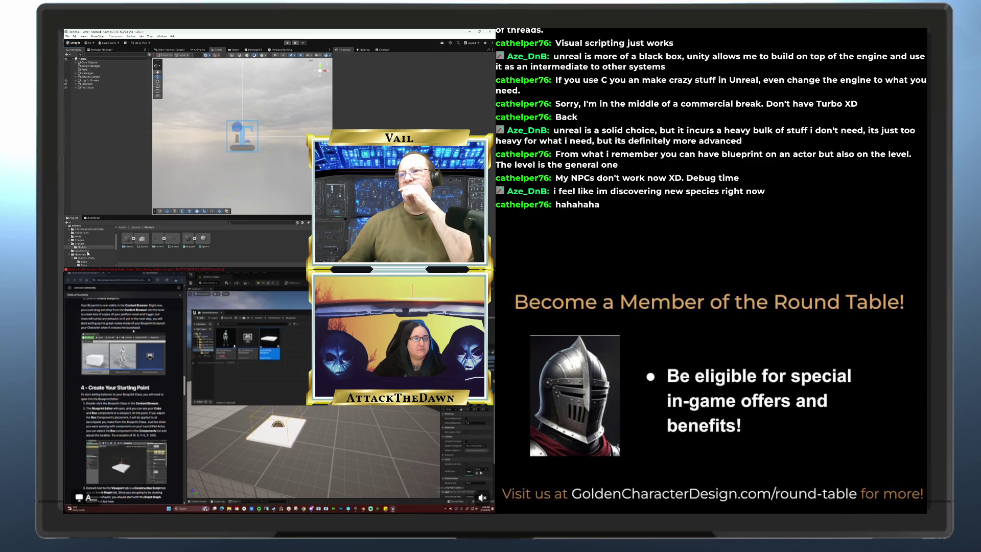
scroll(85, 246, "down", 3)
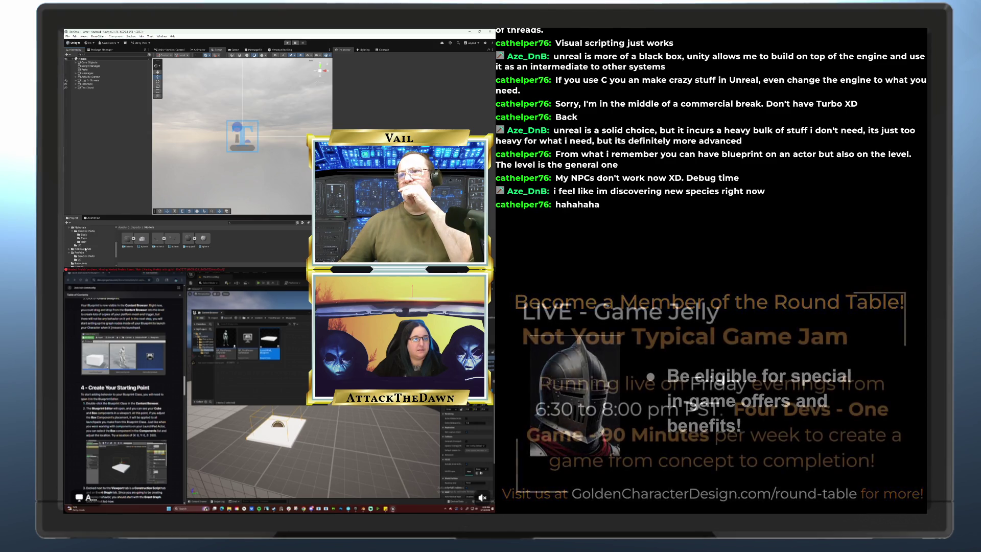
left_click(83, 253)
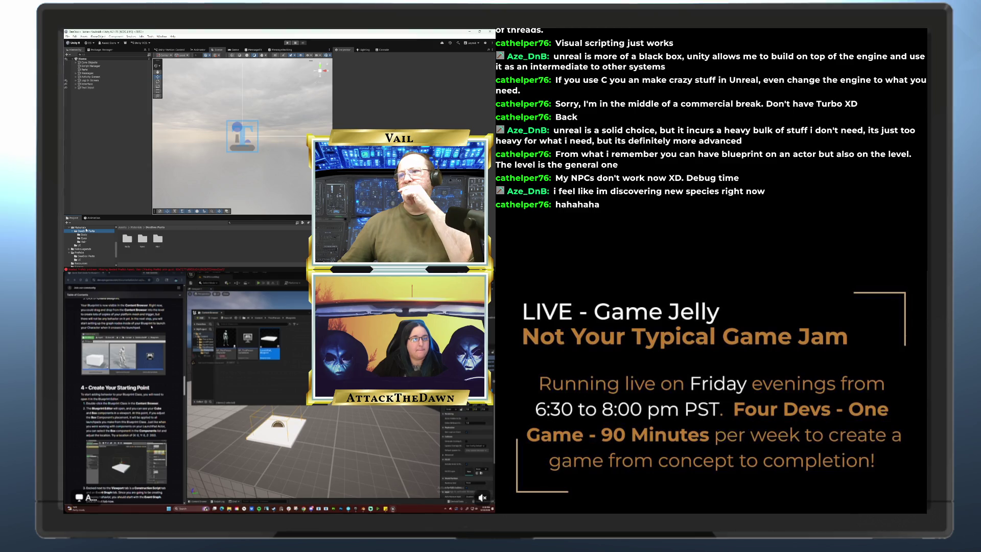
double_click(157, 238)
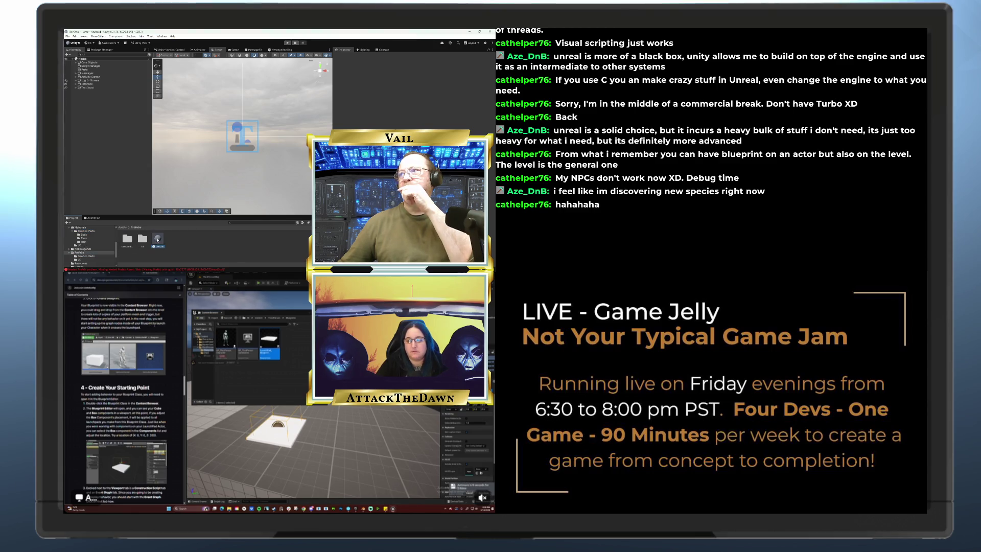
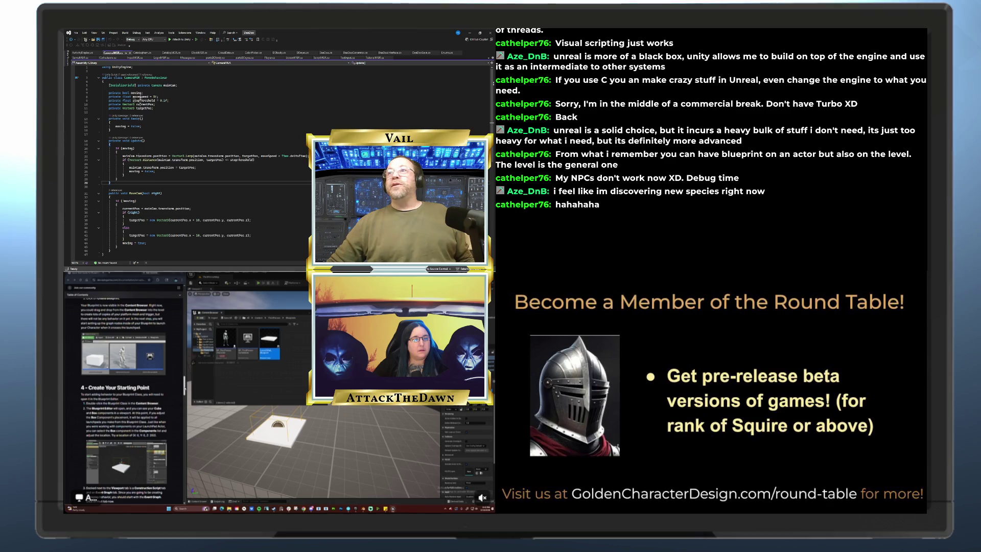
- Read the tutorial's 'Create Your Starting Point' section, then hide the Content Drawer to reveal the white platform
scroll(123, 383, "down", 1)
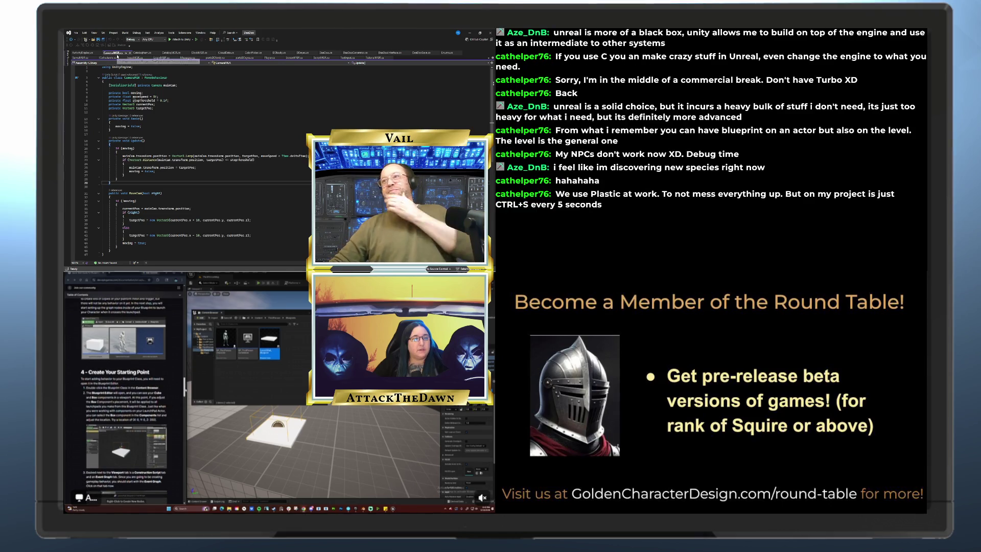
scroll(179, 391, "down", 1)
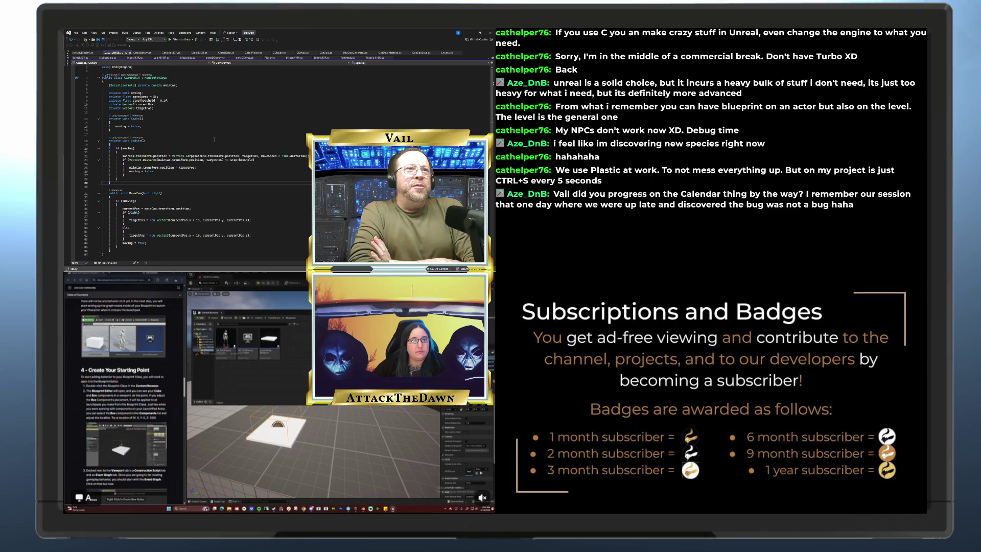
scroll(123, 398, "up", 1)
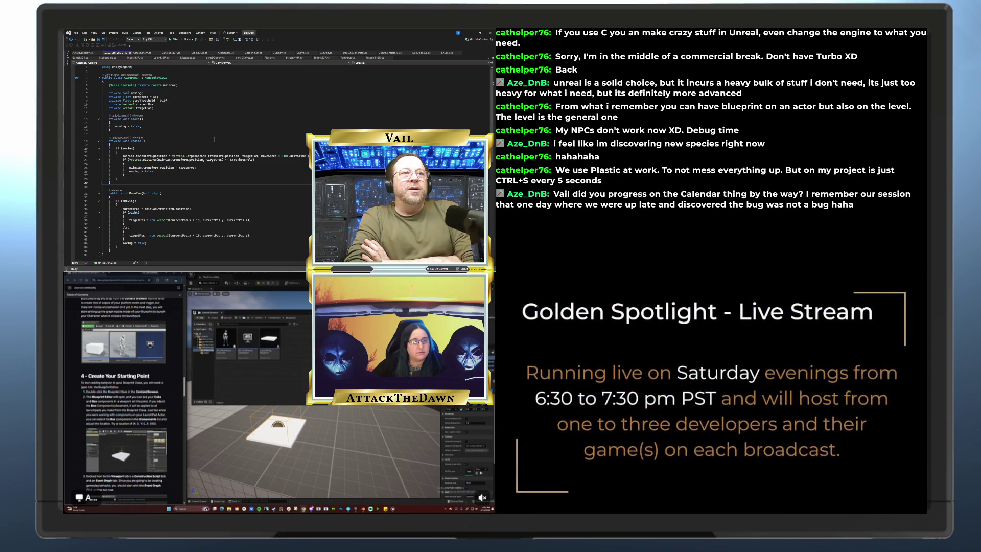
scroll(182, 385, "down", 3)
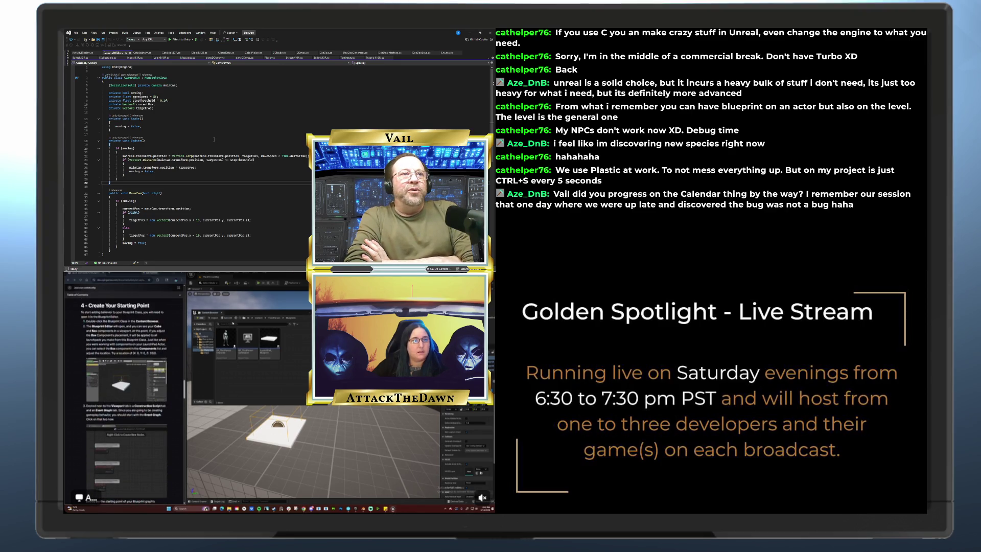
key("ctrl+space")
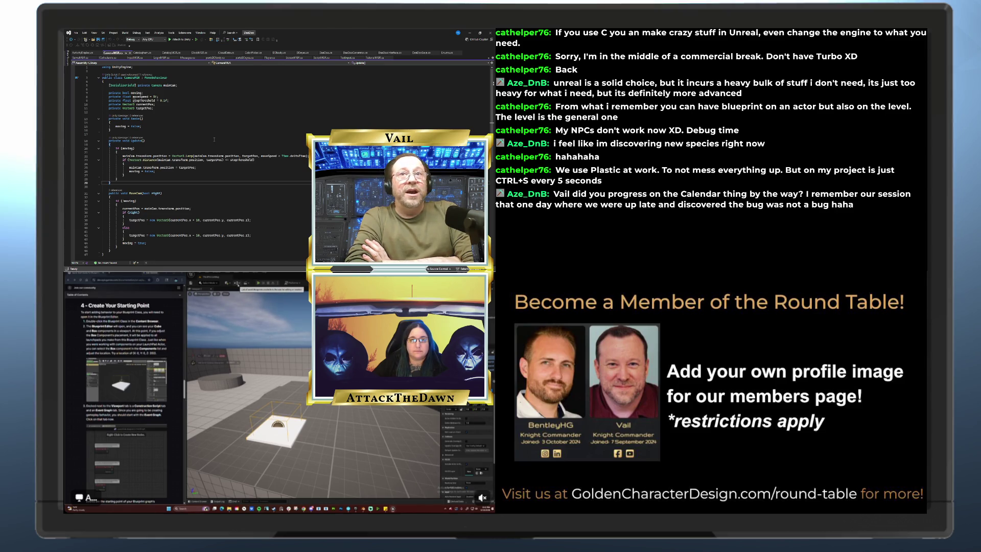
- Dock the Content Drawer as a Content Browser panel and open LaunchPad_Blueprint in the Blueprint Editor
left_click(236, 283)
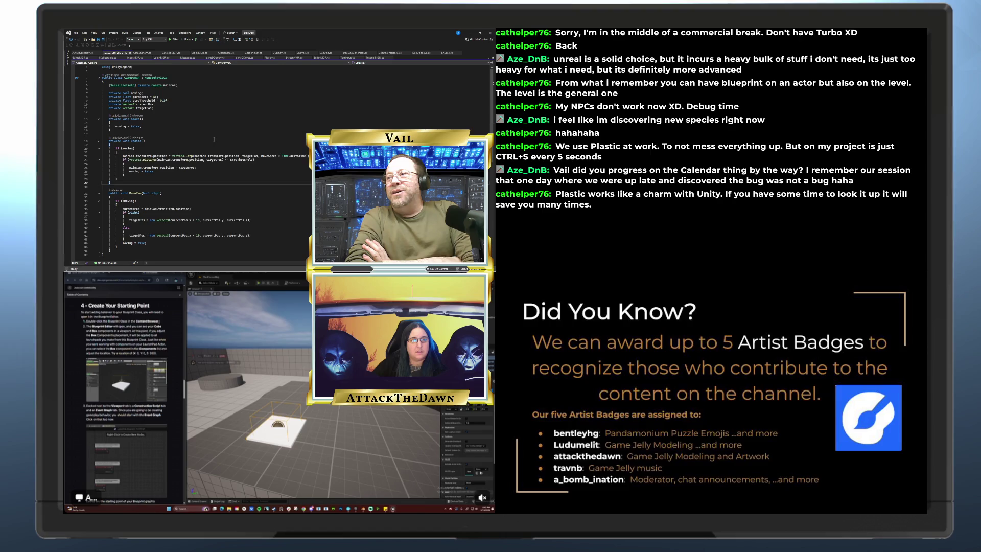
left_click_drag(160, 322, 143, 322)
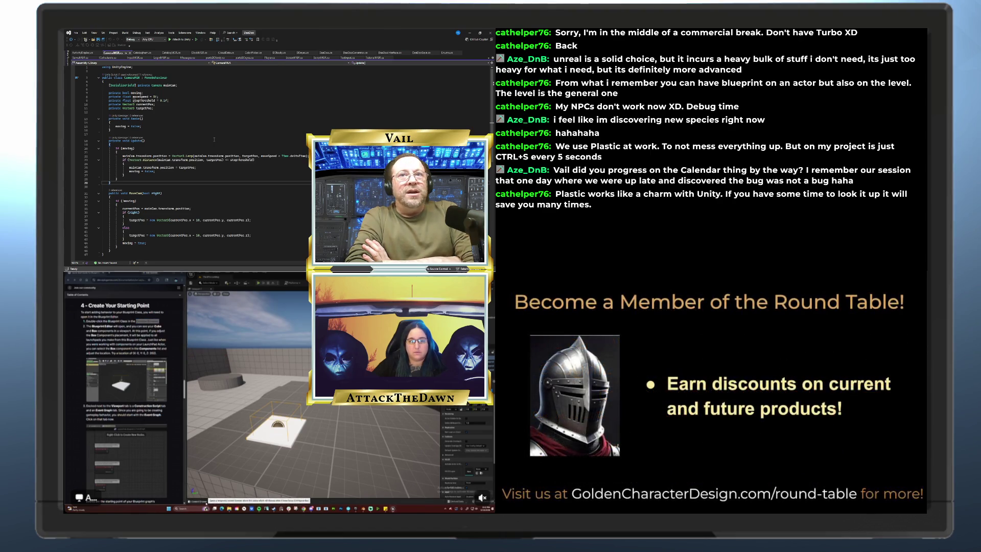
left_click(200, 501)
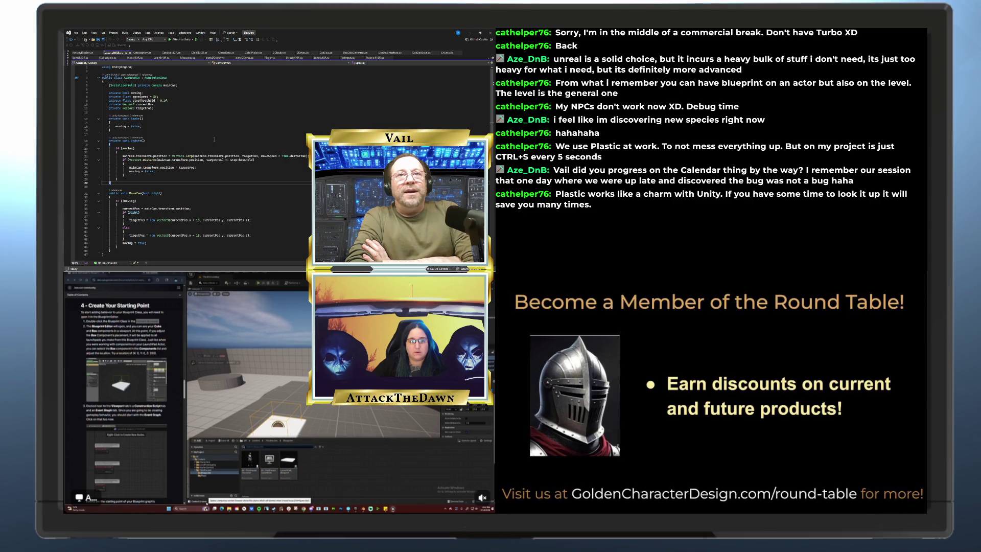
left_click(466, 439)
left_click_drag(201, 313, 283, 318)
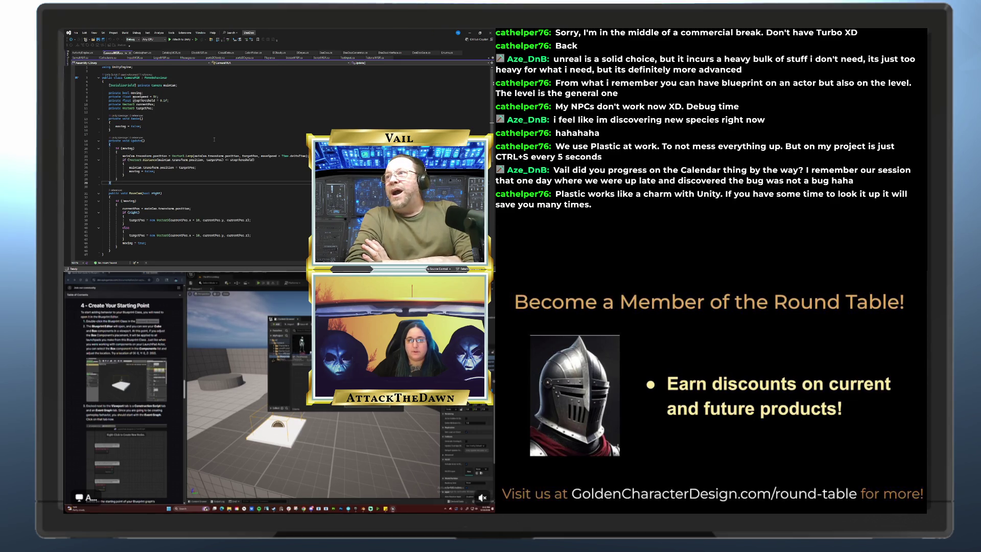
double_click(301, 341)
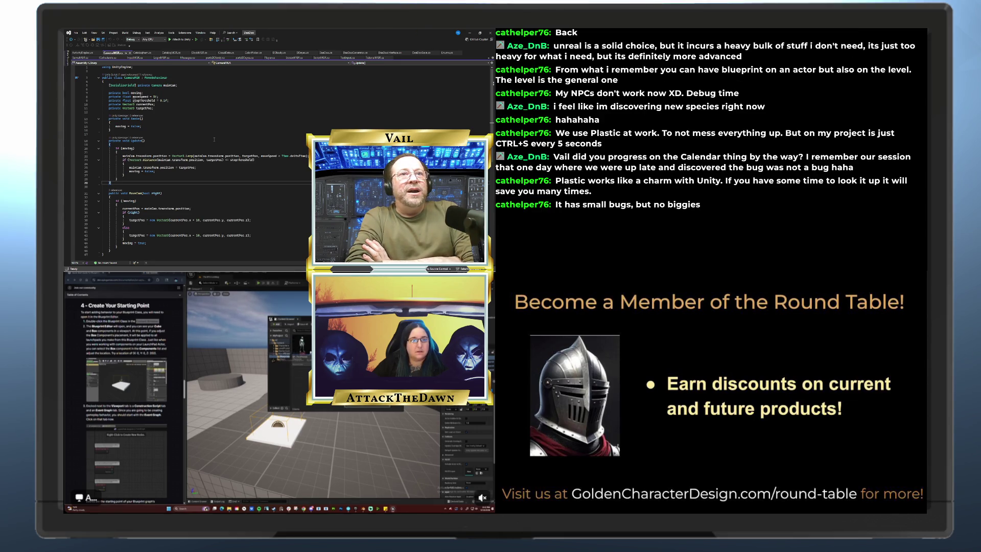